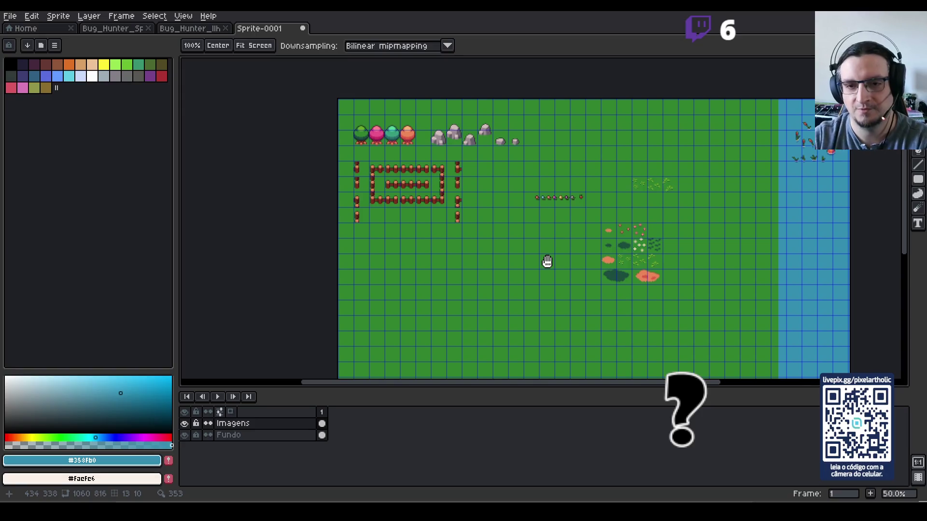
- Zoom to 100% and pan to the top-left trees, rocks and fences, with the Rectangular Marquee active
scroll(565, 260, up, 1)
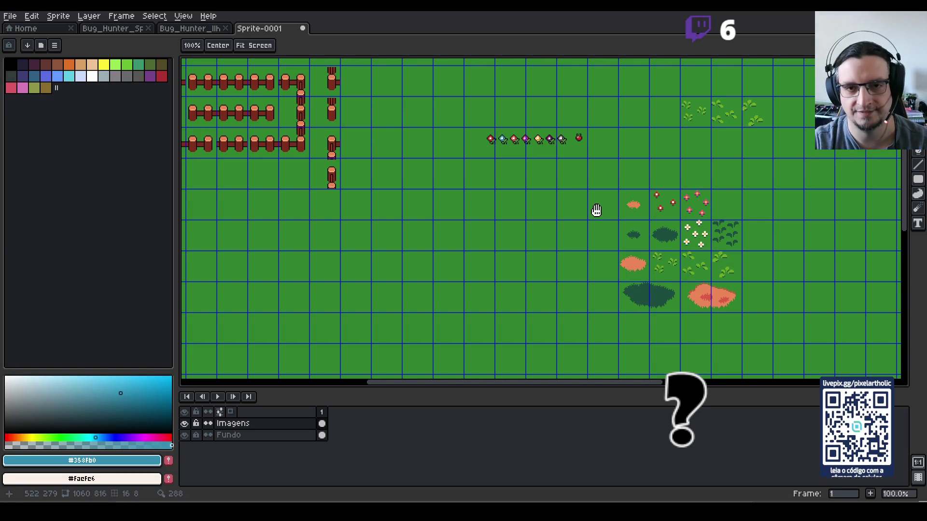
mouse_move(542, 159)
mouse_down()
mouse_move(661, 218)
mouse_move(623, 232)
mouse_up()
key(m)
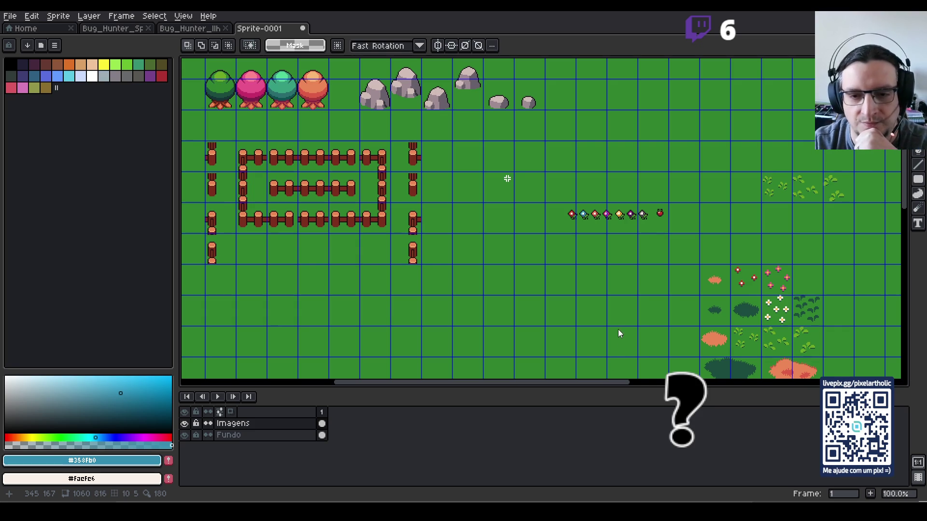
- Save the sheet as Bug_Hunter_Tilesets_Oficial_Natureza_01.aseprite, declining PNG so layers are kept
key(ctrl+s)
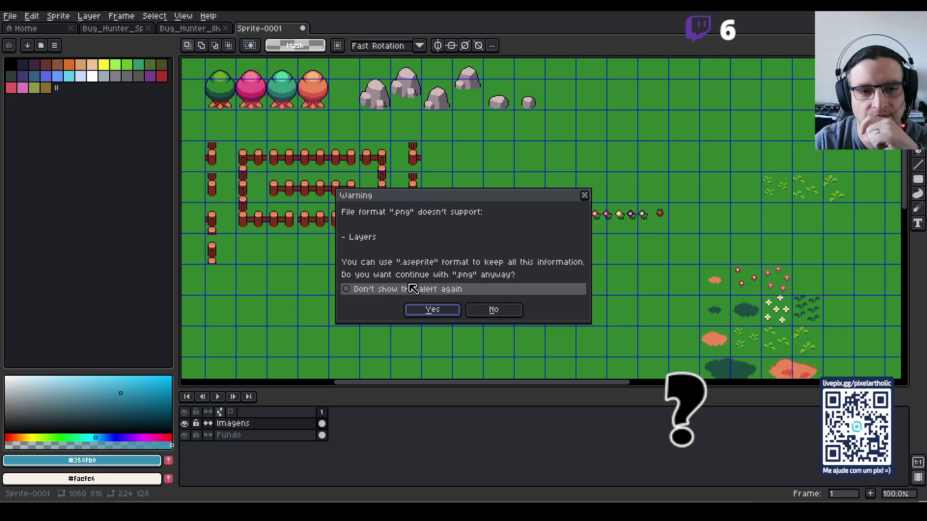
click(487, 310)
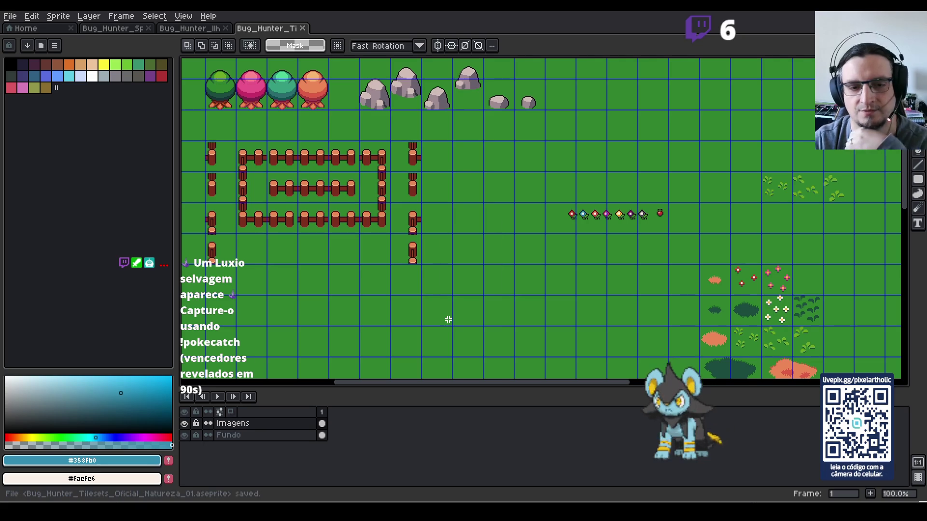
scroll(589, 226, down, 2)
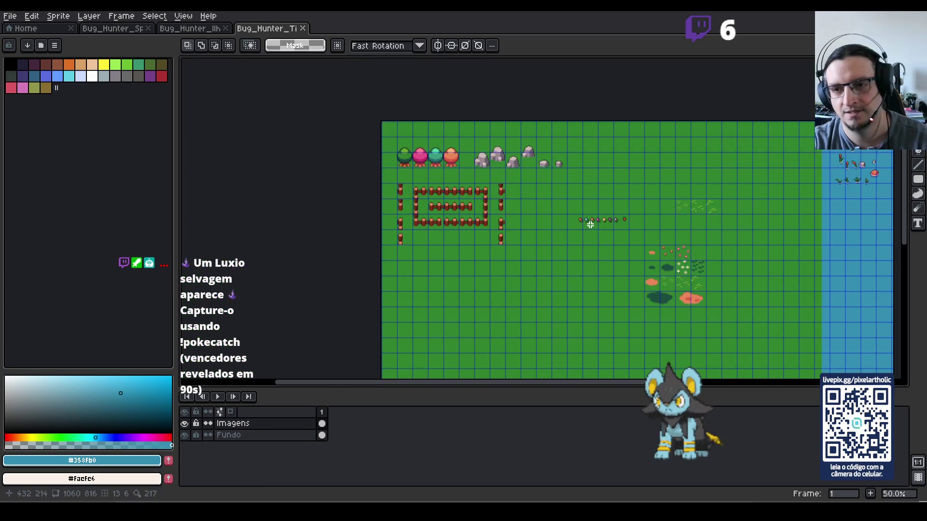
- Select the grass-tuft tile and move it up beside the rocks
scroll(626, 218, up, 2)
scroll(622, 219, up, 1)
scroll(511, 206, down, 1)
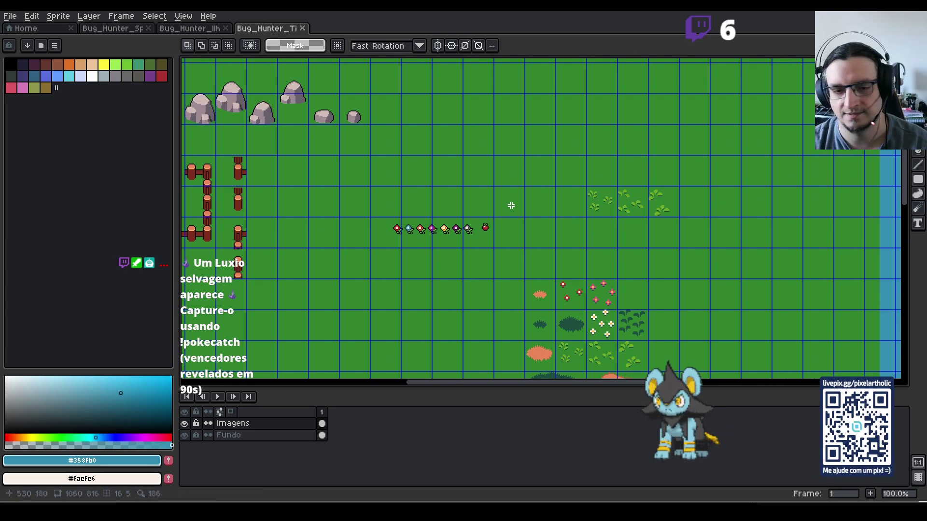
drag(654, 220, 669, 244)
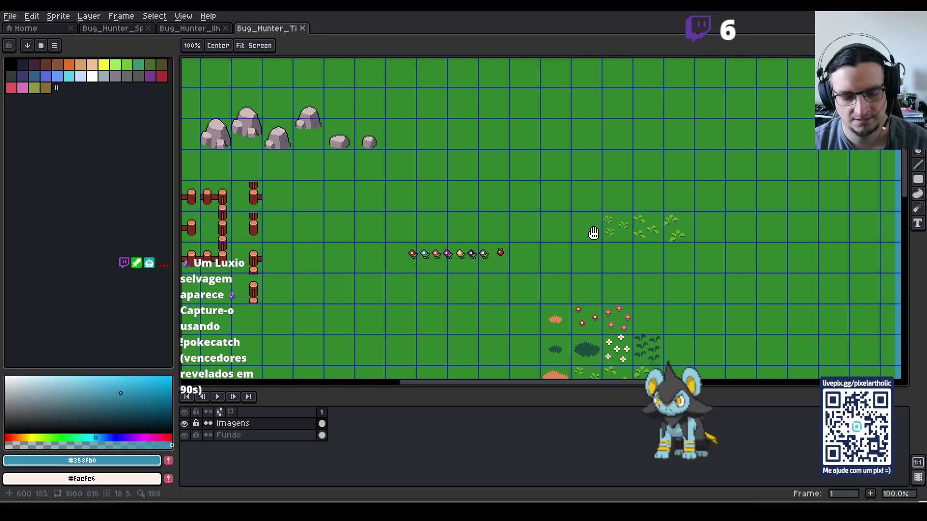
mouse_move(607, 218)
mouse_down()
mouse_move(624, 232)
mouse_move(427, 166)
mouse_up()
scroll(284, 173, up, 2)
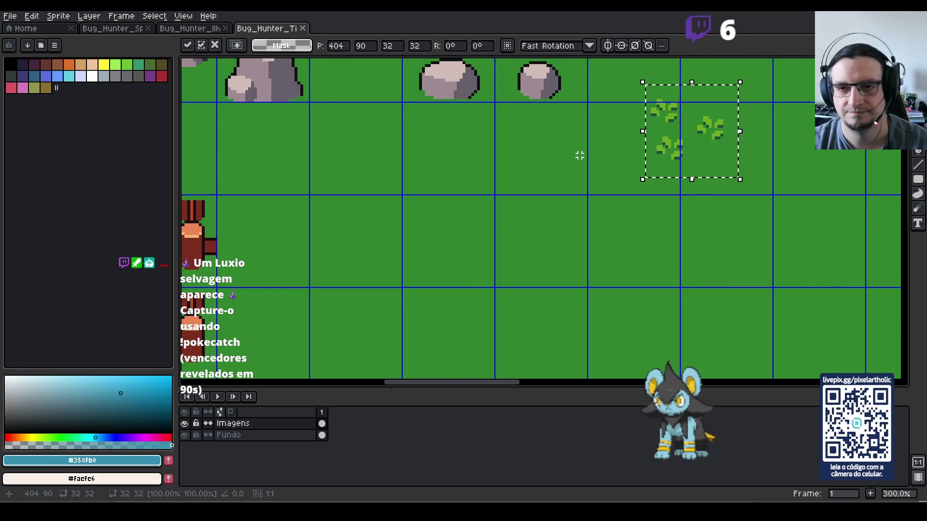
scroll(602, 310, up, 5)
scroll(602, 311, right, 3)
drag(627, 256, 579, 184)
- Move the row of small flowers up to the top-right of the sheet
scroll(580, 183, down, 2)
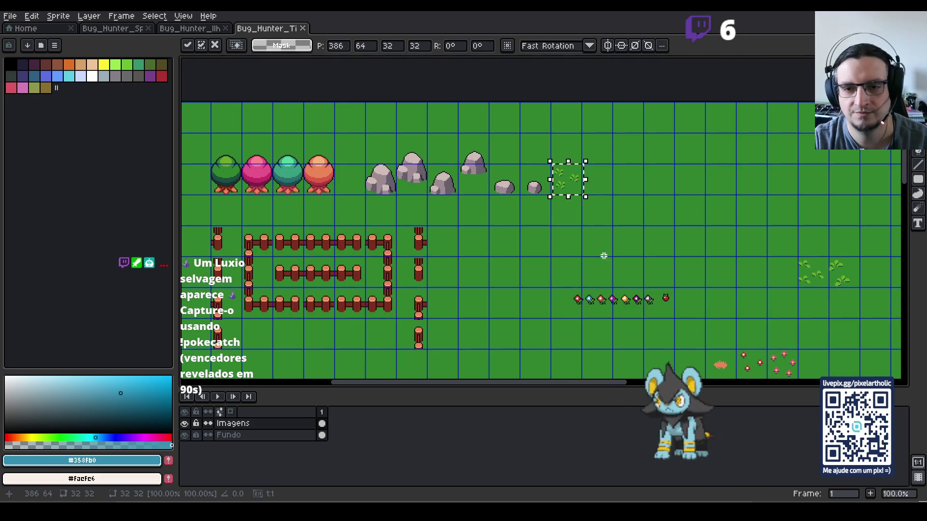
drag(553, 267, 691, 345)
drag(653, 319, 817, 183)
click(591, 187)
- Reposition the grass tile down and left so it sits beside the fences
drag(569, 184, 574, 190)
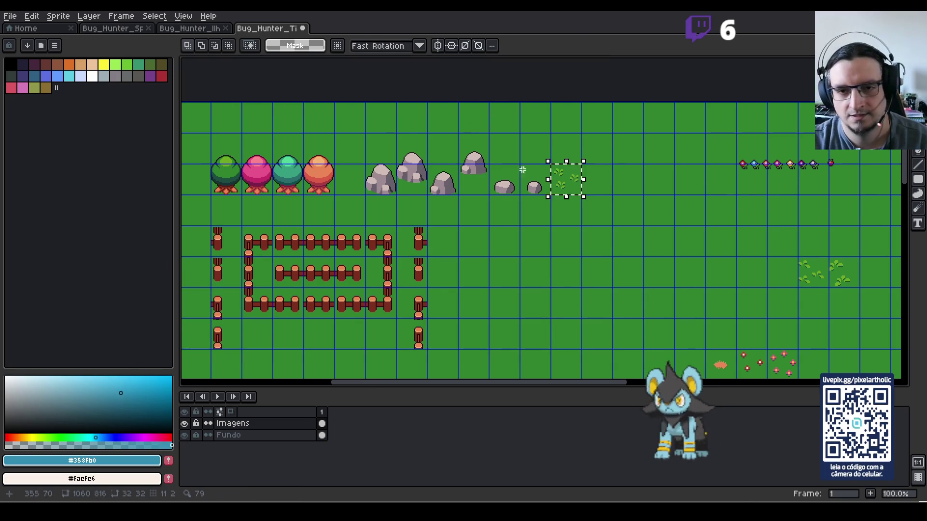
scroll(545, 195, up, 2)
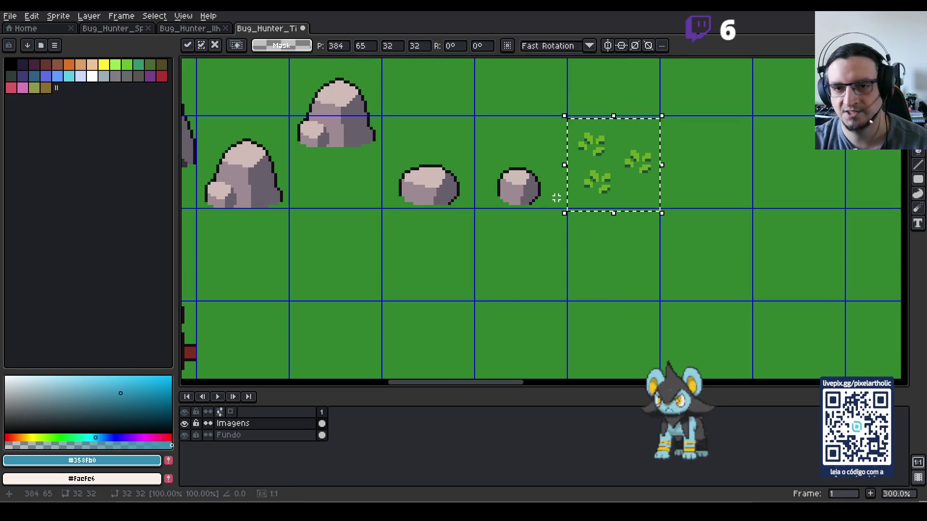
click(735, 282)
scroll(721, 263, down, 1)
click(659, 202)
key(shift+Down)
key(shift+Down)
key(shift+Left)
key(shift+Left)
key(shift+Left)
drag(575, 289, 544, 165)
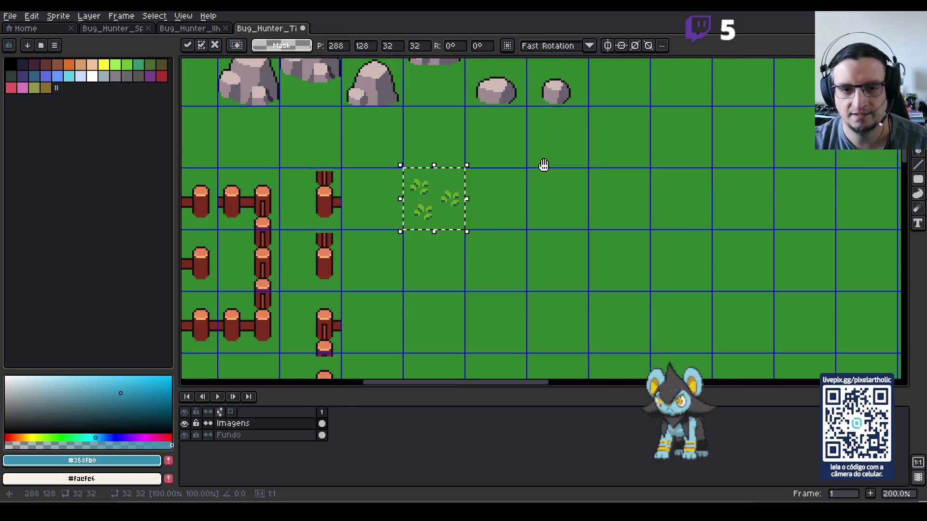
- Place a horizontally mirrored copy of the grass tile one cell to its right
key(shift+Right)
key(shift+h)
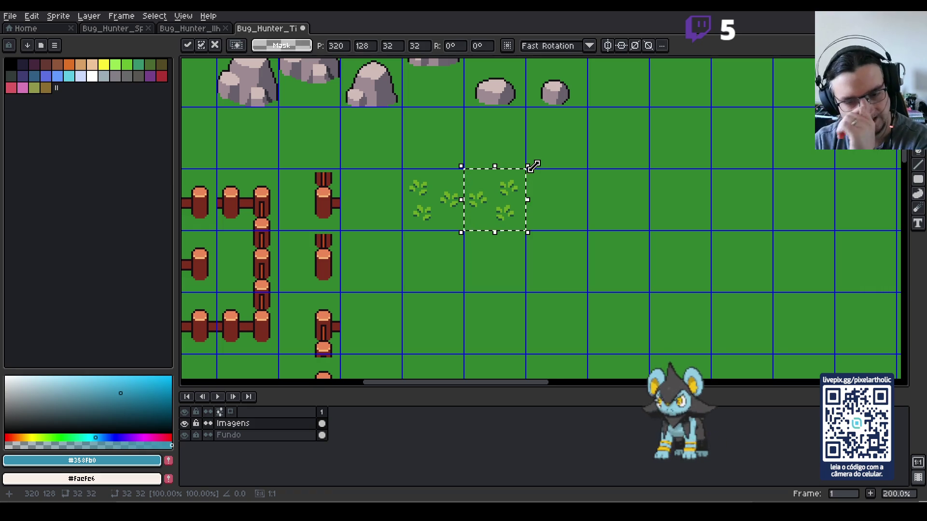
click(418, 278)
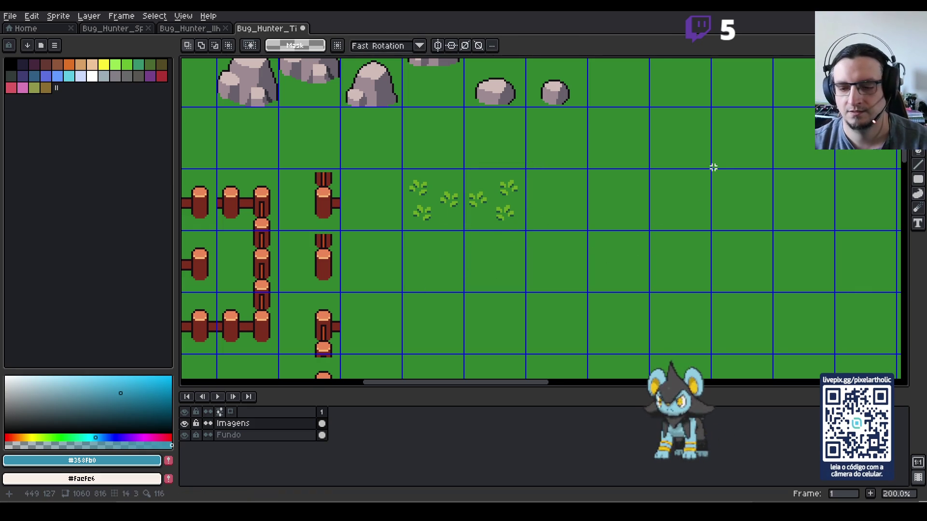
mouse_move(720, 169)
mouse_down()
mouse_move(718, 151)
mouse_move(578, 263)
mouse_move(470, 257)
mouse_move(553, 222)
mouse_up()
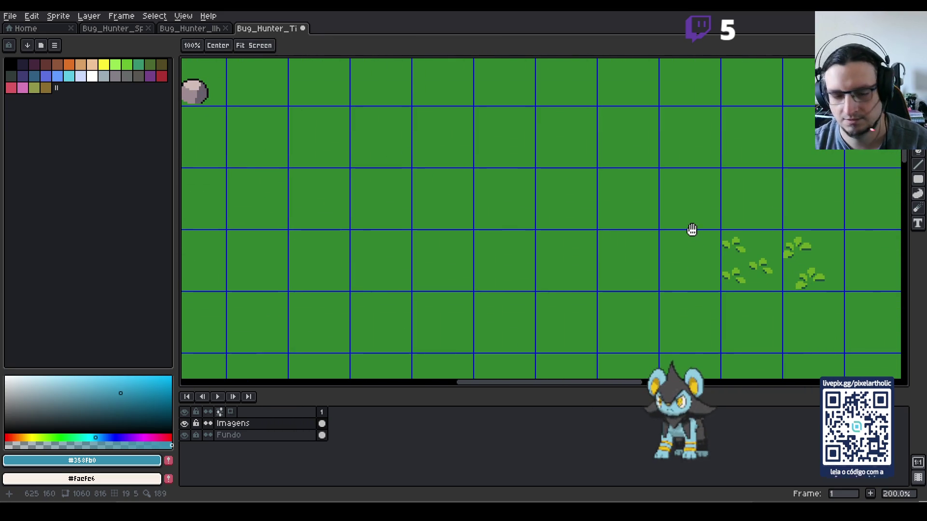
drag(691, 206, 830, 309)
- Move the leaf clusters left into the cells after the grass tiles
drag(810, 280, 338, 234)
mouse_move(338, 237)
mouse_down()
mouse_move(540, 275)
mouse_move(655, 240)
mouse_move(669, 217)
mouse_move(627, 190)
mouse_move(646, 199)
mouse_up()
key(ctrl+d)
drag(585, 142, 658, 217)
drag(645, 177, 517, 173)
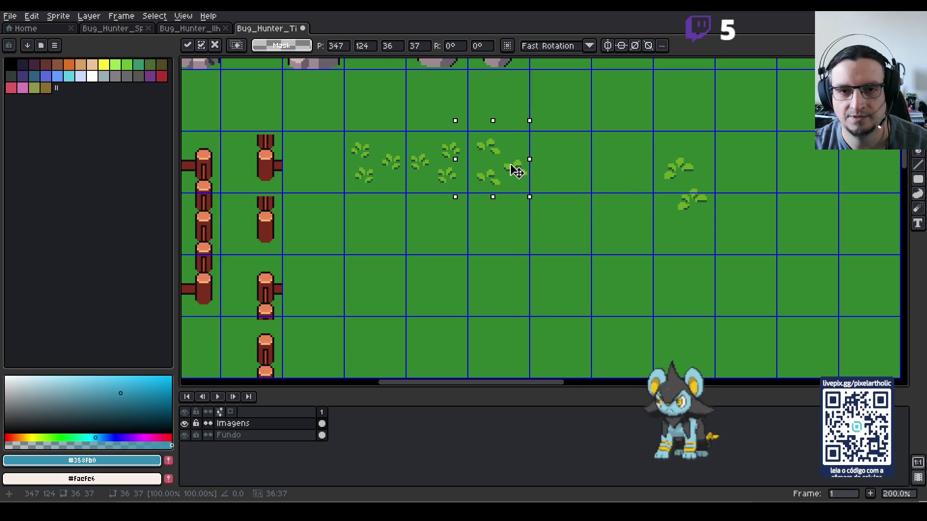
key(ctrl+d)
- Rearrange the leaf cluster within its tile, shifting the top leaf slightly right
drag(466, 116, 532, 201)
click(516, 182)
drag(470, 125, 531, 212)
click(532, 246)
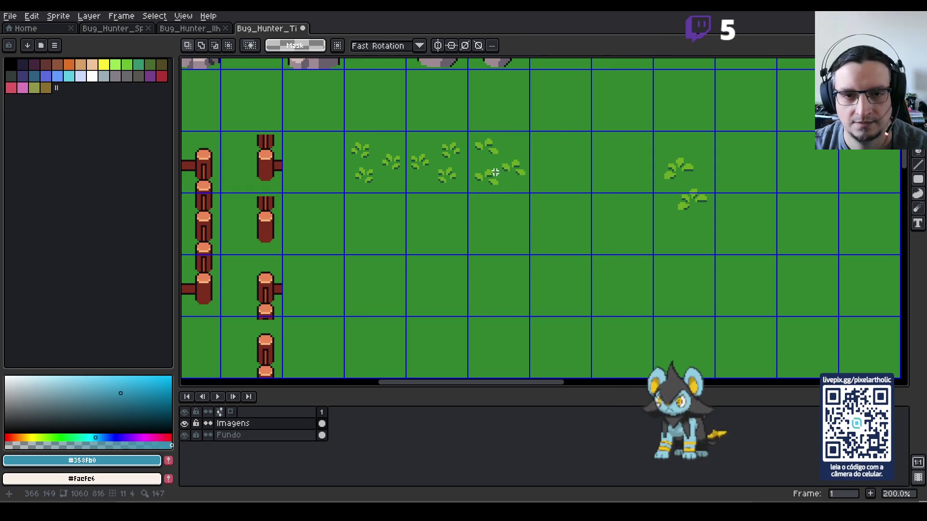
drag(465, 161, 498, 191)
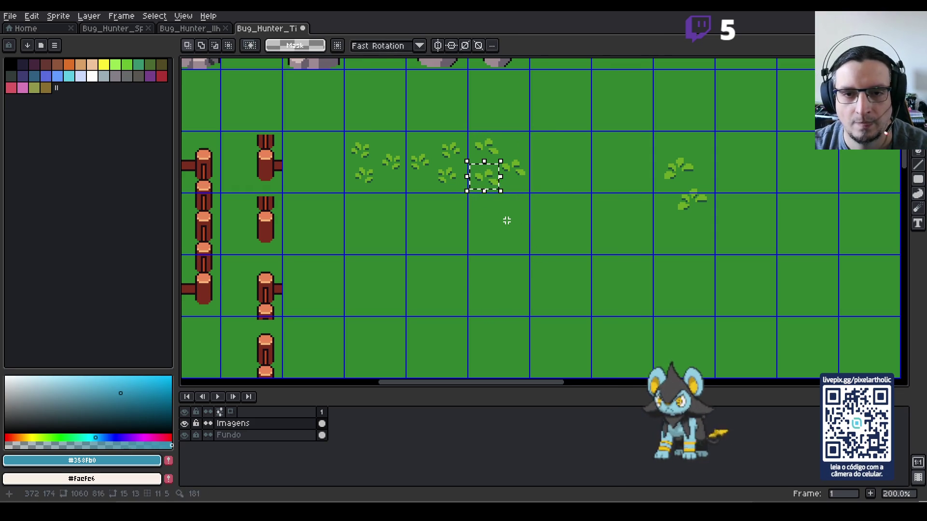
click(507, 215)
mouse_move(467, 135)
mouse_down()
mouse_move(502, 151)
mouse_move(540, 188)
mouse_up()
click(528, 215)
- Copy the leaf tile into the next cell to the right
key(ctrl+c)
key(ctrl+v)
key(shift+Right)
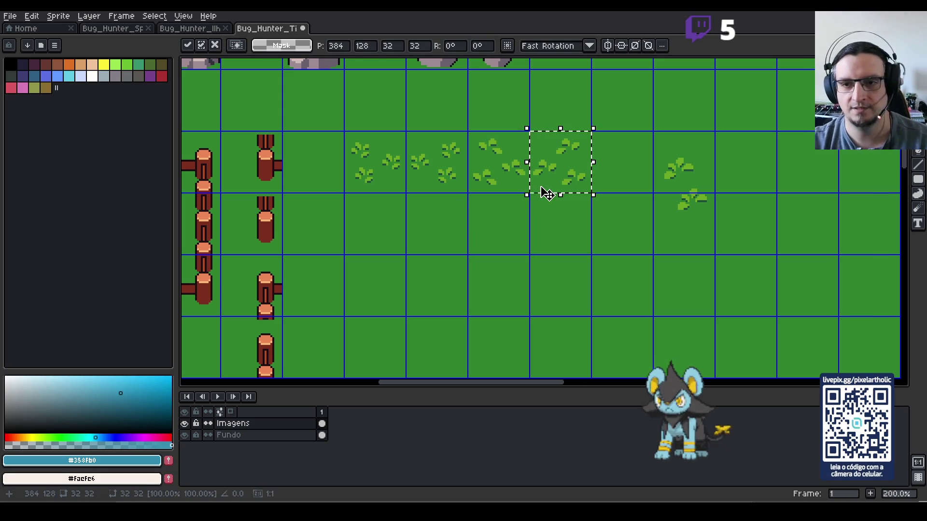
click(638, 221)
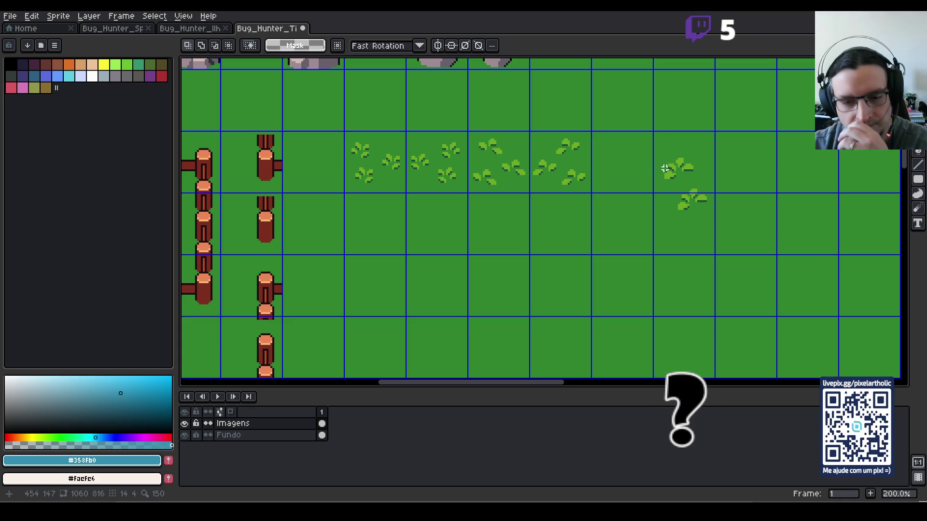
- Shift the upper and lower lone leaf tufts on the right up-left
mouse_move(649, 144)
mouse_down()
mouse_move(675, 172)
mouse_move(702, 180)
mouse_move(722, 227)
mouse_up()
click(691, 259)
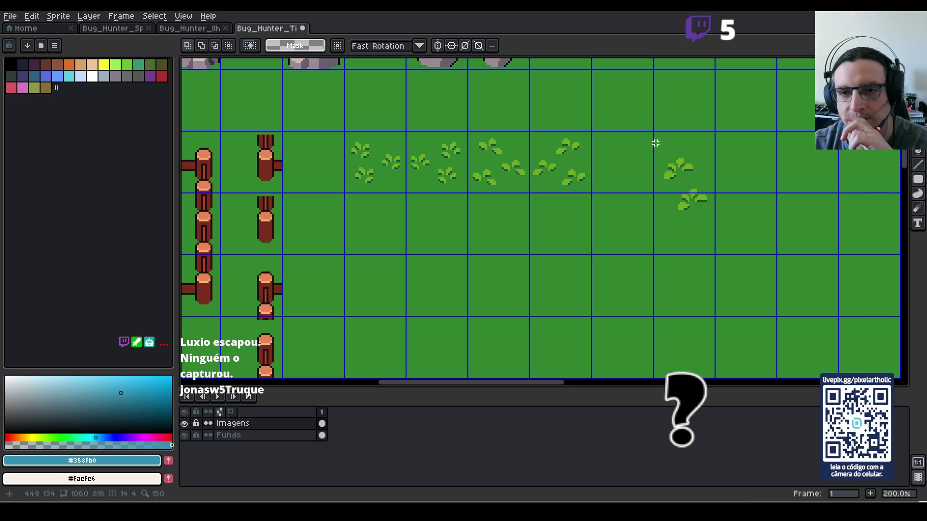
mouse_move(650, 142)
mouse_down()
mouse_move(685, 178)
mouse_move(703, 182)
mouse_move(657, 151)
mouse_move(720, 229)
mouse_up()
click(660, 182)
mouse_move(706, 199)
mouse_down()
mouse_move(621, 178)
mouse_move(695, 175)
mouse_up()
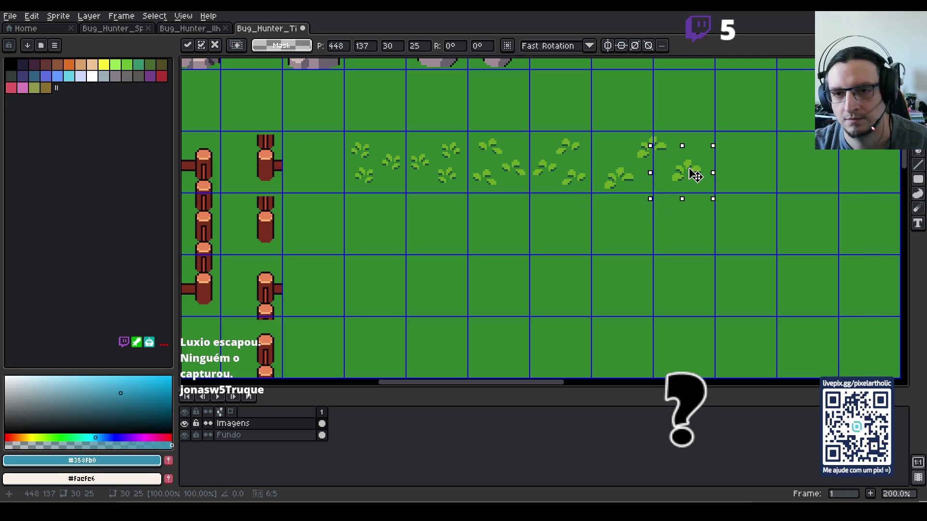
click(684, 224)
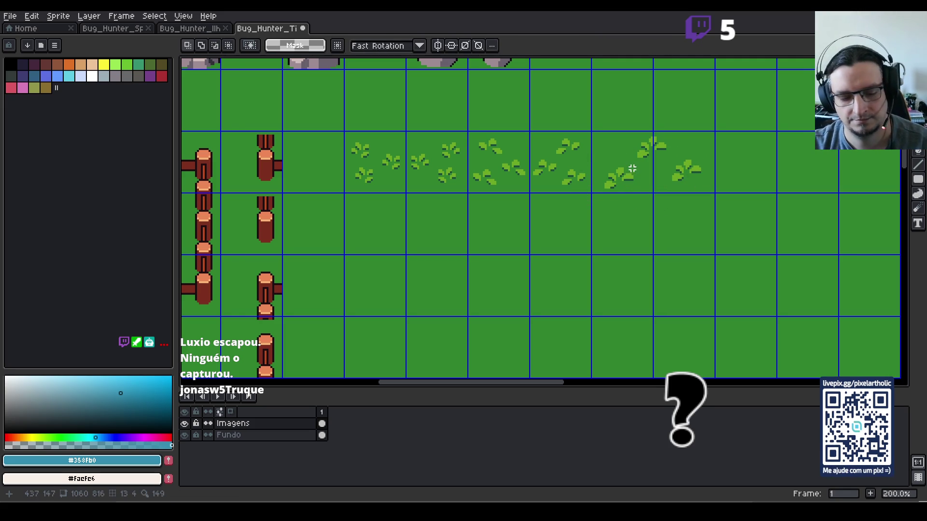
drag(627, 162, 666, 166)
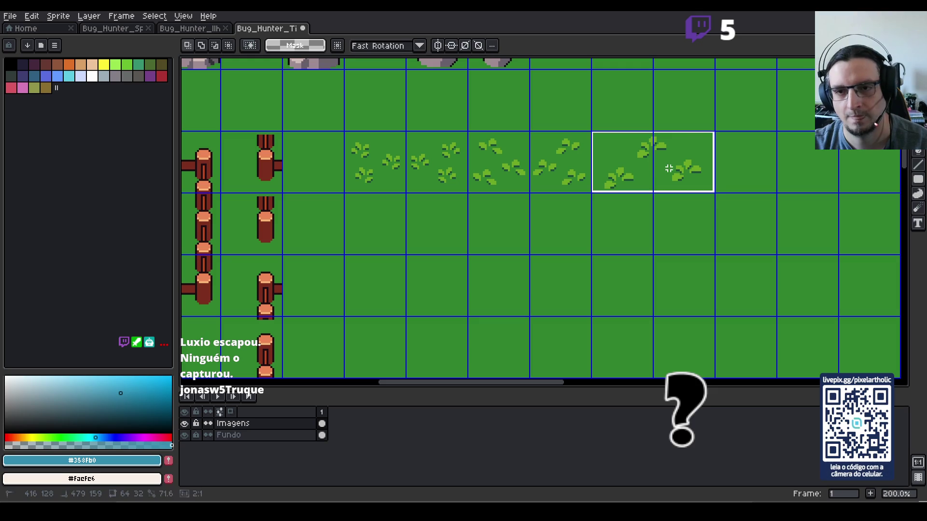
- Duplicate the two broad-leaf tiles into the cells to their right in the same row
click(673, 174)
key(shift+Down)
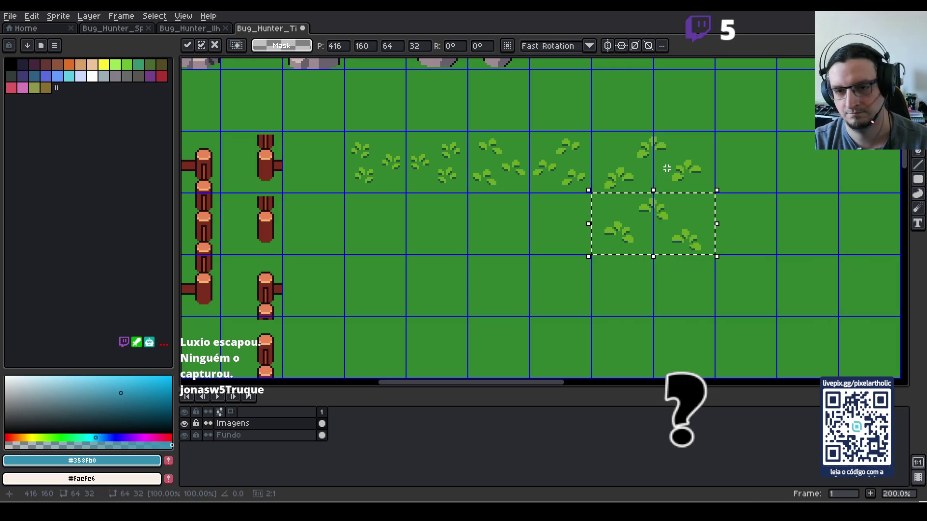
key(shift+Right)
key(shift+Right)
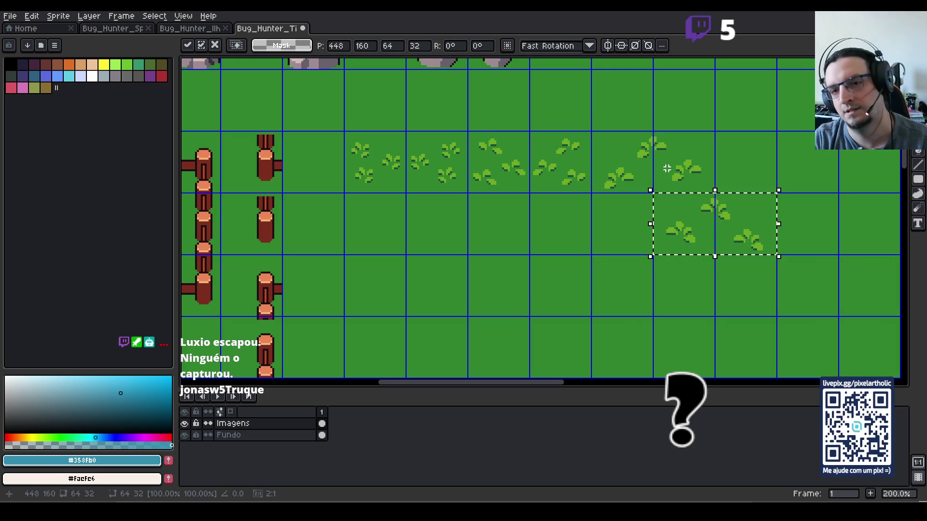
key(shift+Up)
key(ctrl+d)
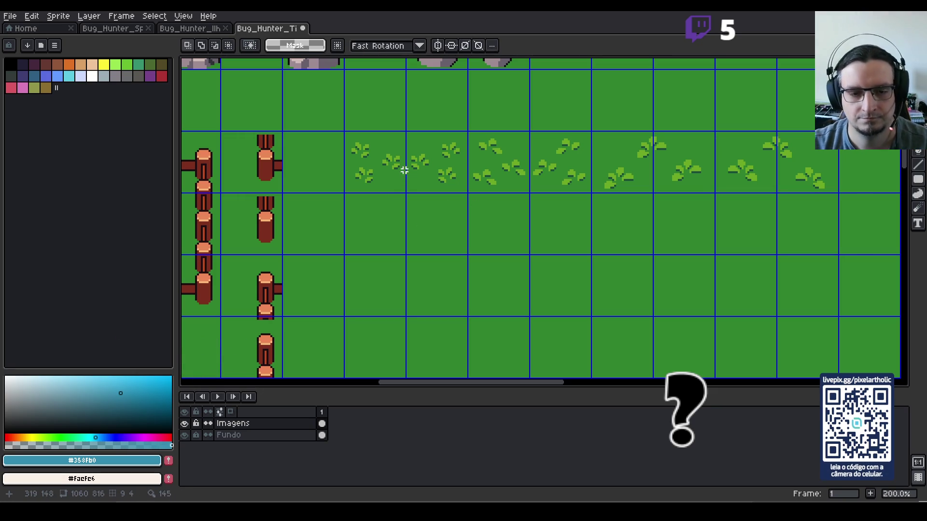
- Move a small leaf down into the next row and adjust its position
drag(401, 140, 435, 176)
key(ctrl+d)
mouse_move(341, 129)
mouse_down()
mouse_move(379, 166)
mouse_move(397, 217)
mouse_up()
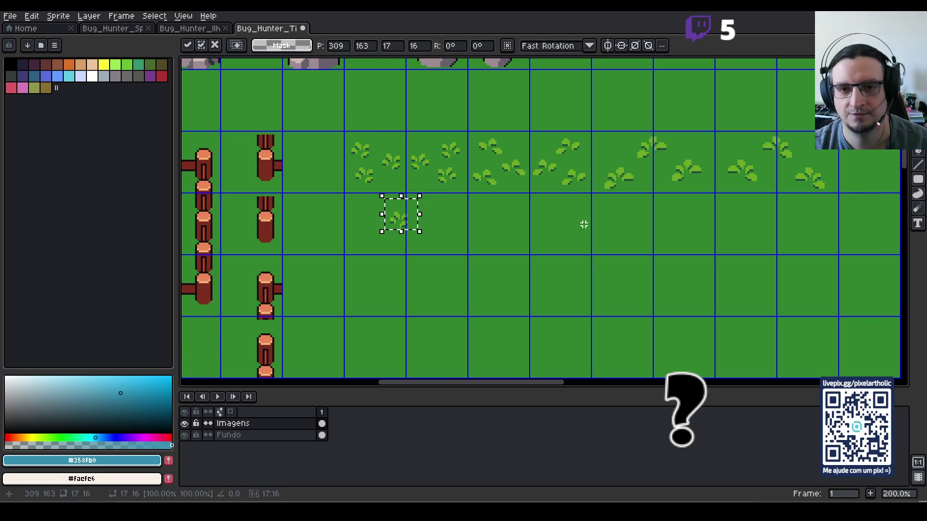
key(ctrl+d)
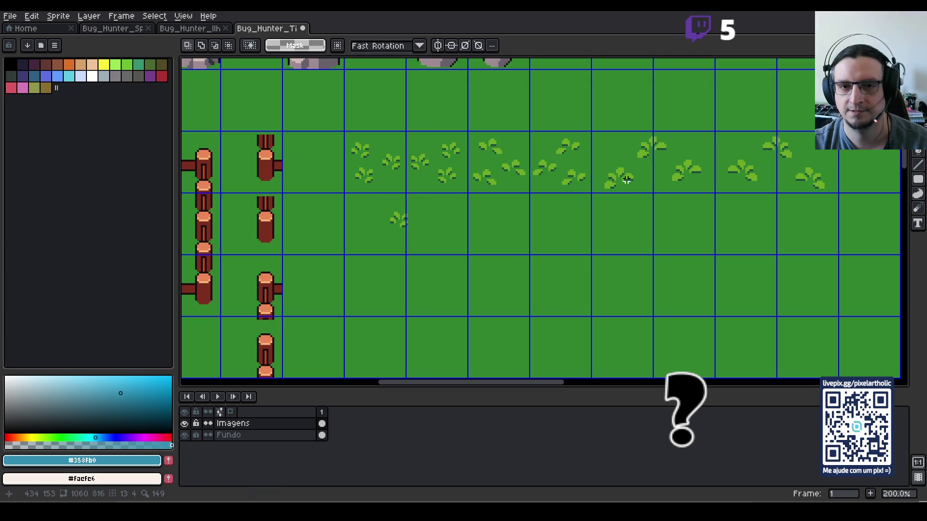
drag(382, 206, 426, 238)
mouse_move(416, 228)
mouse_down()
mouse_move(412, 216)
mouse_move(375, 213)
mouse_move(374, 230)
mouse_move(450, 215)
mouse_move(460, 232)
mouse_move(407, 252)
mouse_move(419, 250)
mouse_up()
click(390, 213)
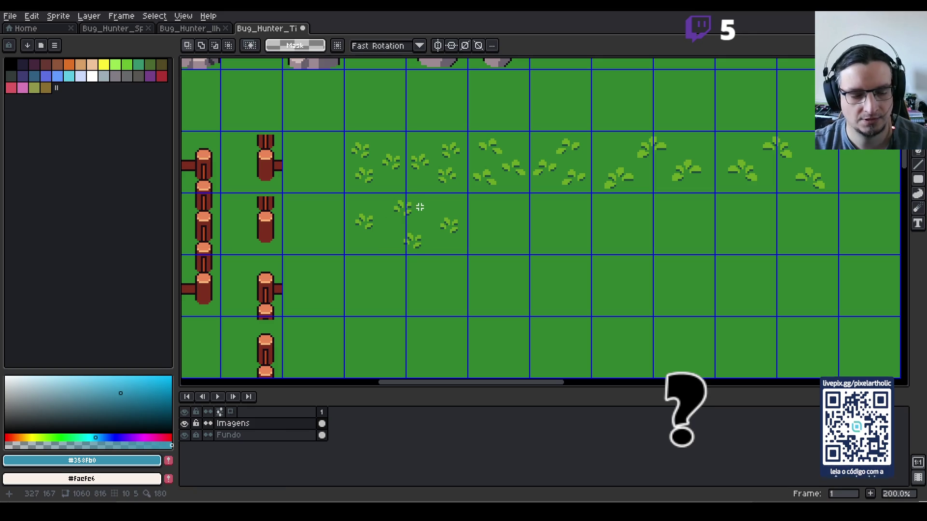
- Copy the two sparse grass-tuft tiles and place the duplicate two cells right
key(ctrl+apostrophe)
key(ctrl+apostrophe)
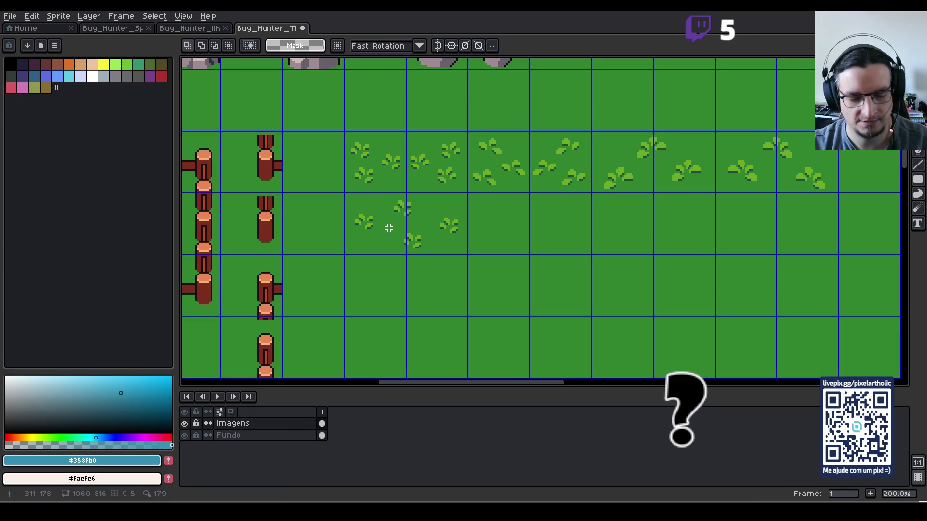
drag(381, 223, 441, 231)
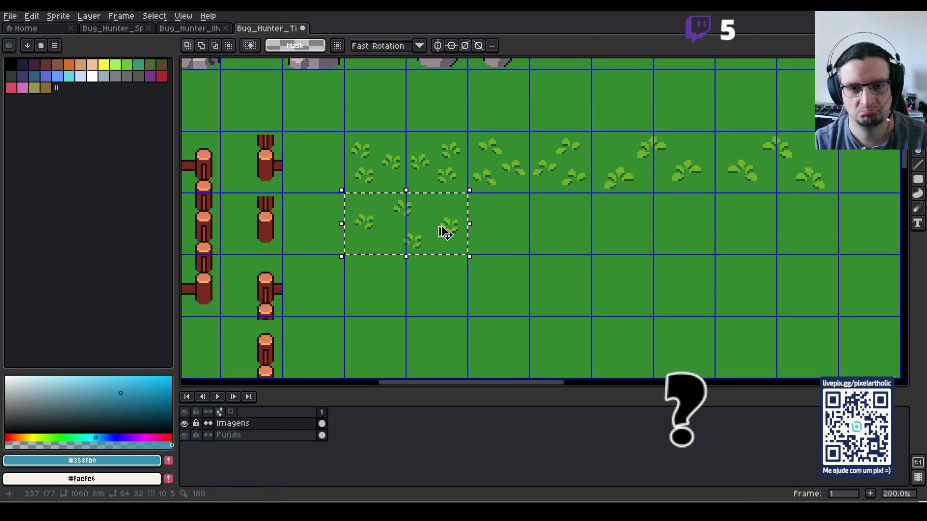
key(ctrl+c)
key(ctrl+v)
key(Right)
key(Right)
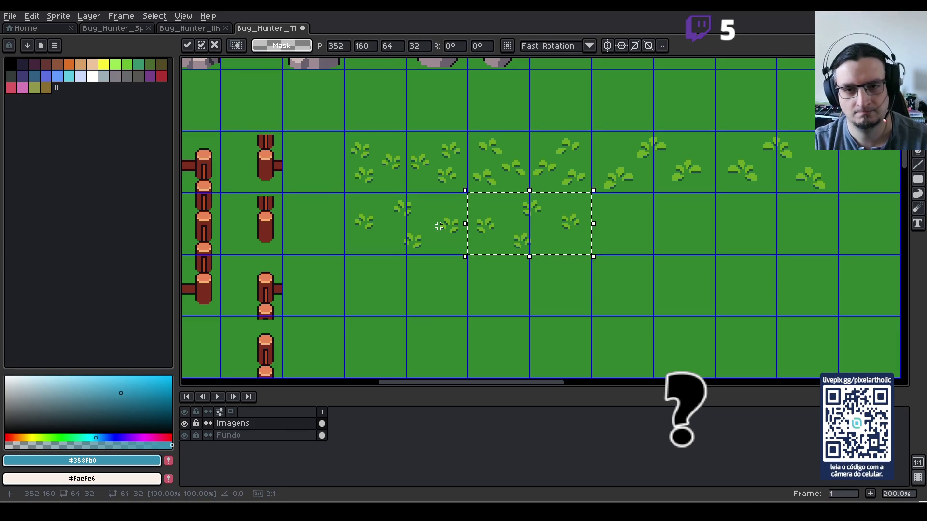
click(439, 226)
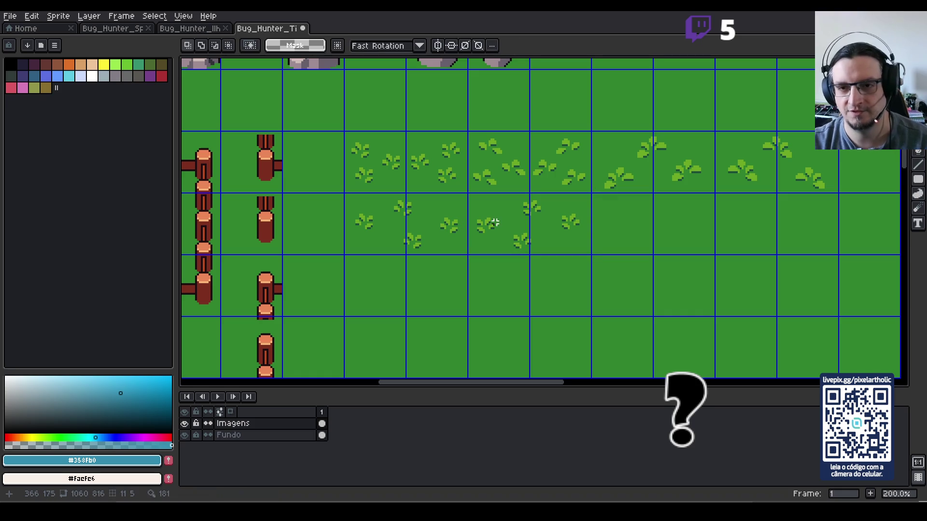
scroll(680, 234, down, 1)
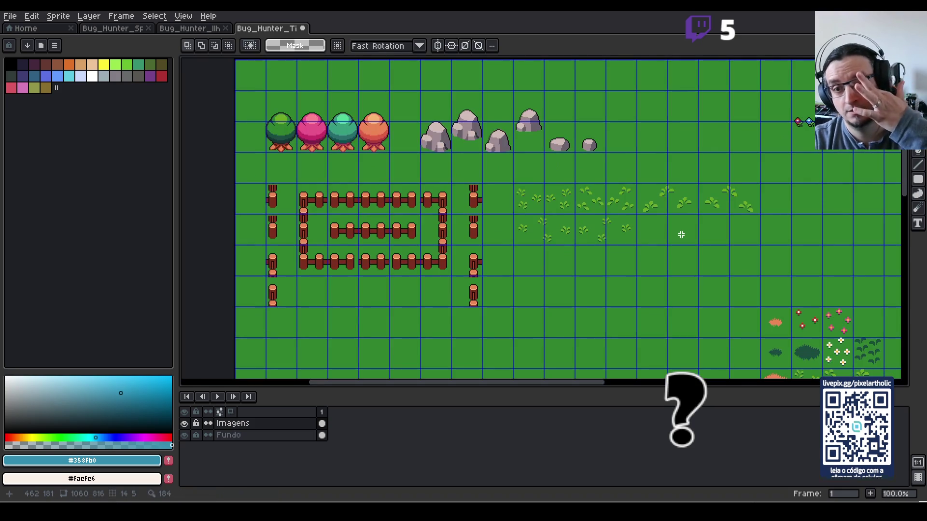
- Copy a white daisy into an empty tile below the fences
mouse_move(677, 277)
mouse_down()
mouse_move(565, 251)
mouse_move(532, 175)
mouse_up()
drag(595, 249, 565, 244)
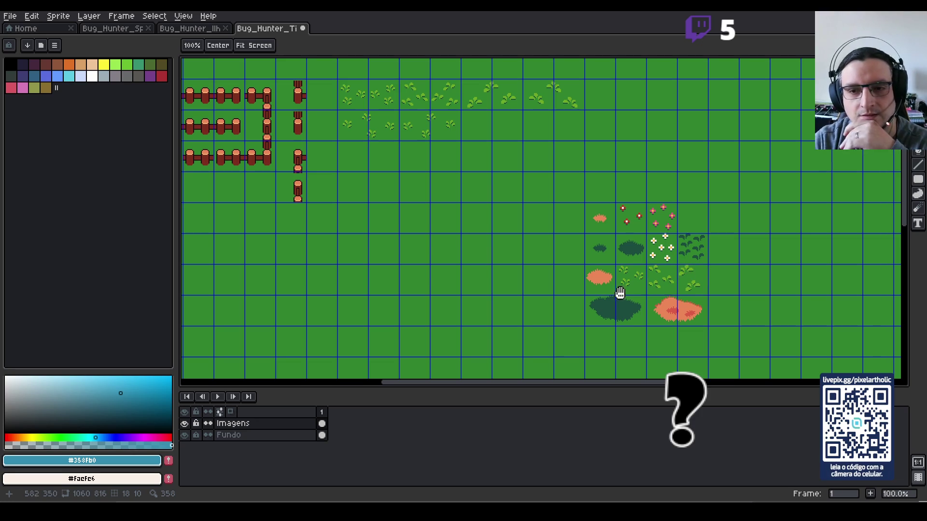
scroll(667, 266, up, 1)
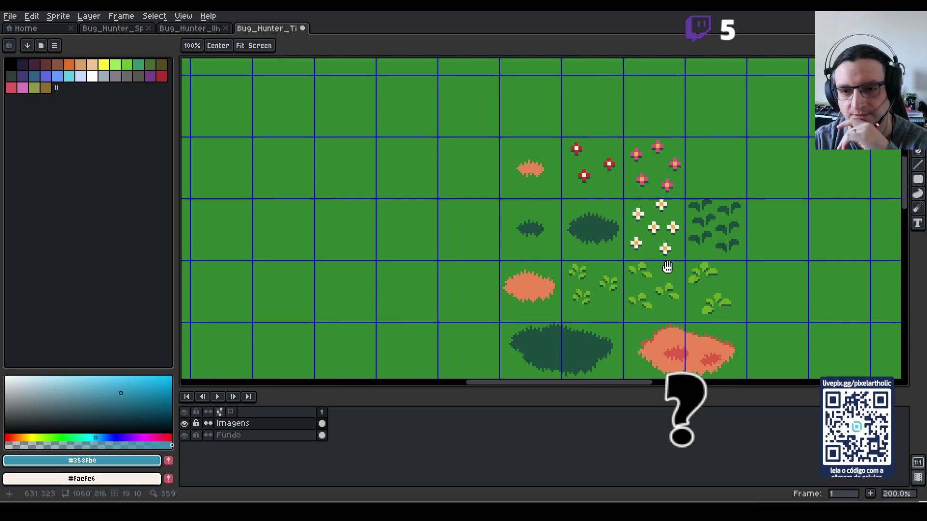
key(m)
mouse_move(650, 223)
mouse_down()
mouse_move(679, 243)
mouse_move(406, 170)
mouse_up()
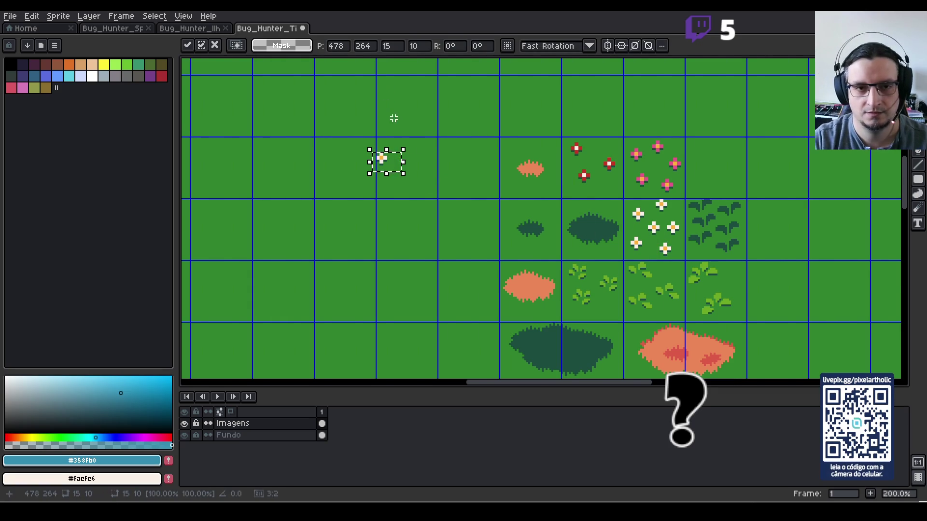
scroll(387, 114, down, 1)
drag(368, 121, 499, 227)
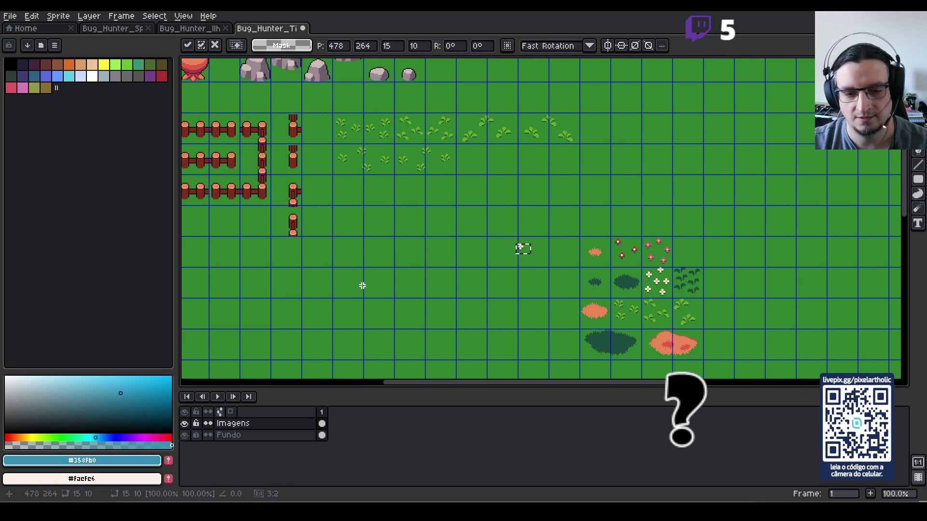
scroll(516, 229, up, 1)
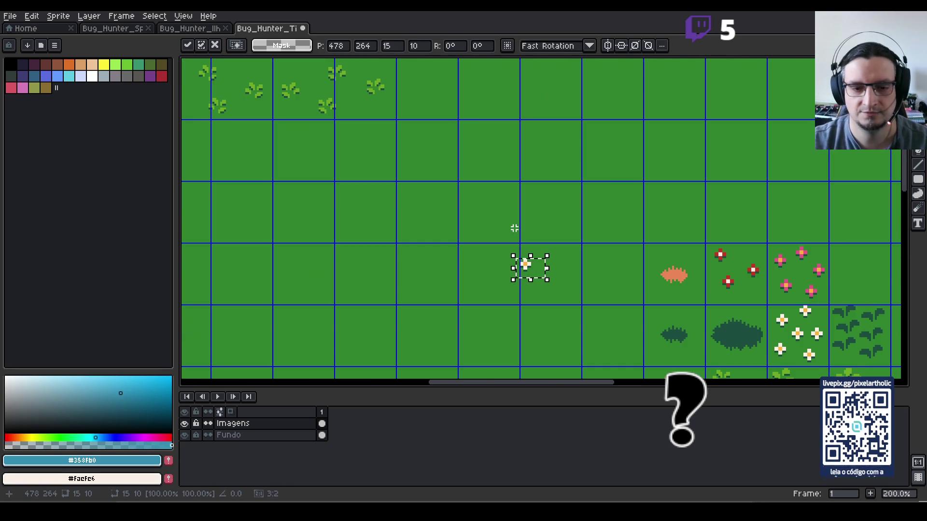
mouse_move(531, 264)
mouse_down()
mouse_move(352, 195)
mouse_move(517, 247)
mouse_move(493, 239)
mouse_move(352, 261)
mouse_move(333, 254)
mouse_move(341, 263)
mouse_up()
- Add more daisy copies so the tile holds three scattered daisies
scroll(449, 257, down, 1)
scroll(449, 257, left, 2)
mouse_move(395, 226)
mouse_down()
mouse_move(442, 232)
mouse_move(430, 222)
mouse_move(435, 240)
mouse_move(410, 256)
mouse_up()
drag(379, 208, 448, 273)
click(446, 287)
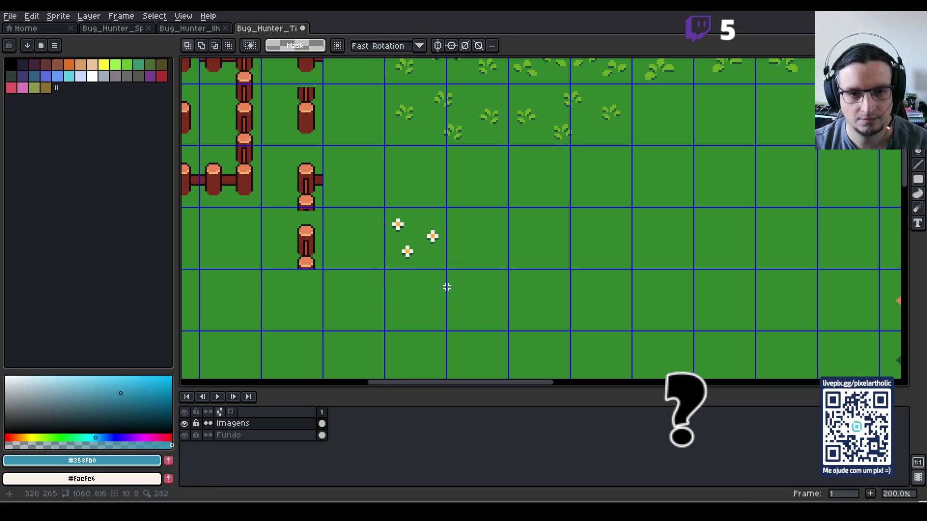
- Paste a horizontally mirrored copy of the three-daisy tile one cell right
drag(385, 220, 397, 222)
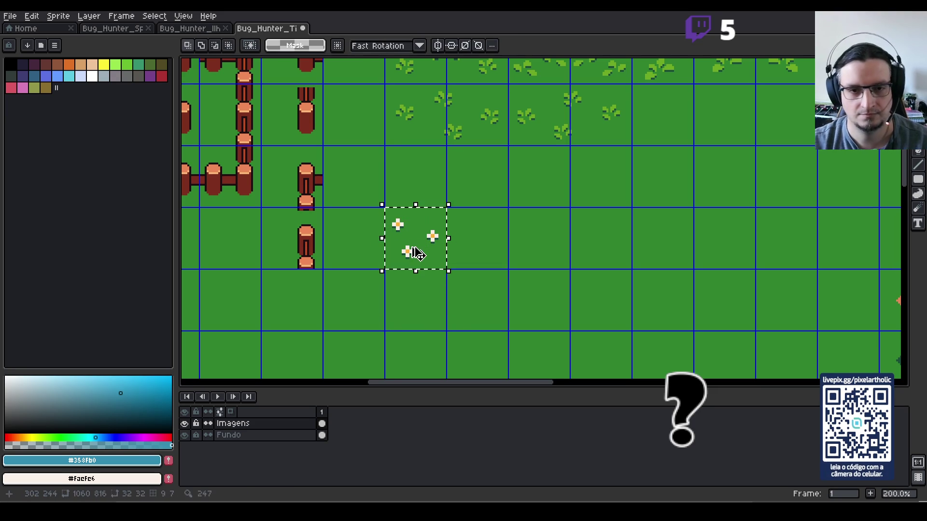
key(ctrl+c)
key(ctrl+v)
key(shift+Right)
key(shift+h)
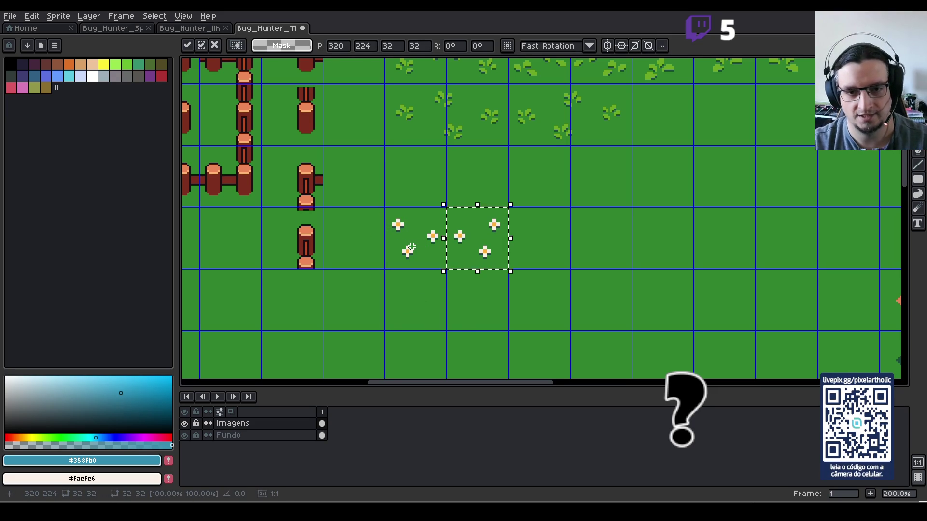
click(414, 252)
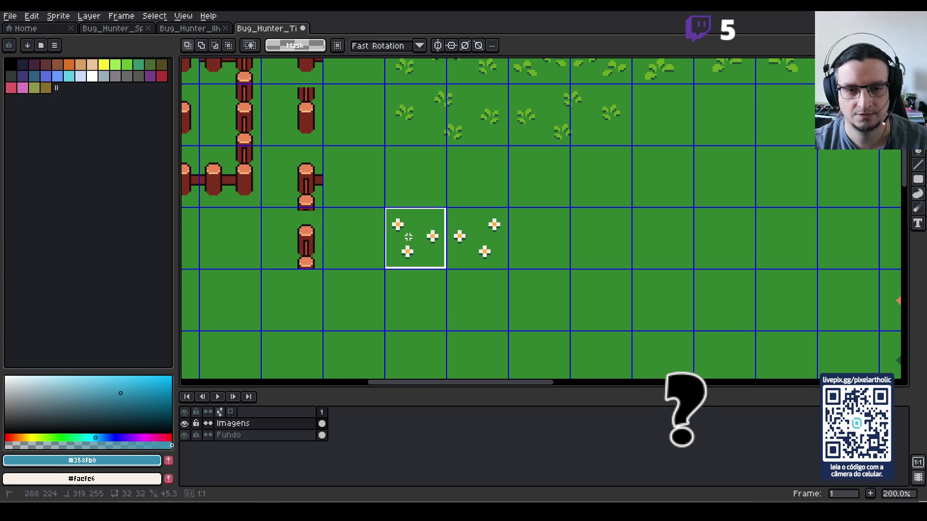
- Try a vertically flipped copy of both daisy tiles one row down, then cancel it
drag(408, 237, 475, 248)
key(ctrl+c)
key(ctrl+v)
key(shift+Down)
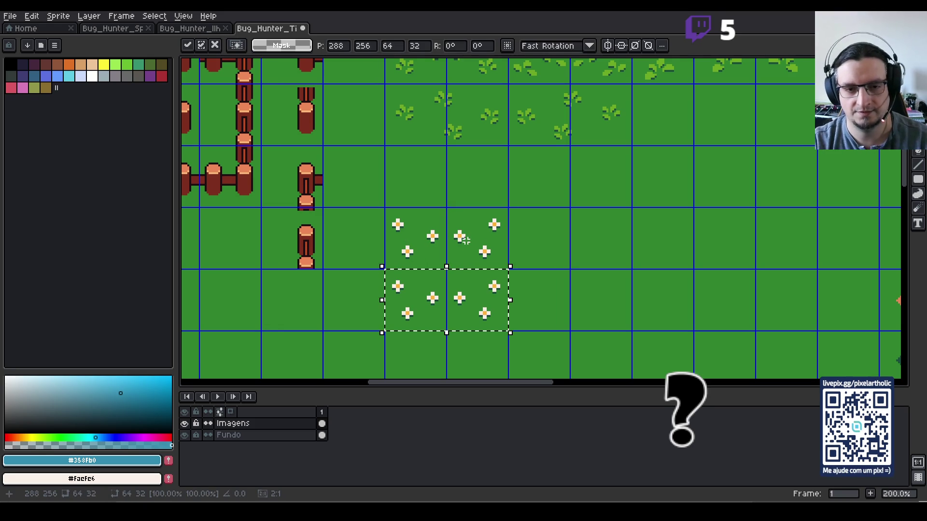
key(shift+v)
key(shift+v)
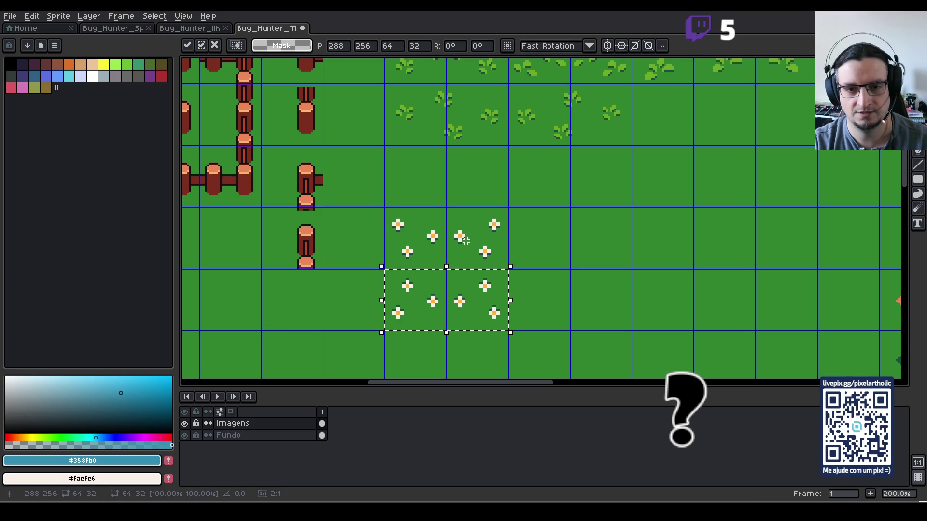
key(Escape)
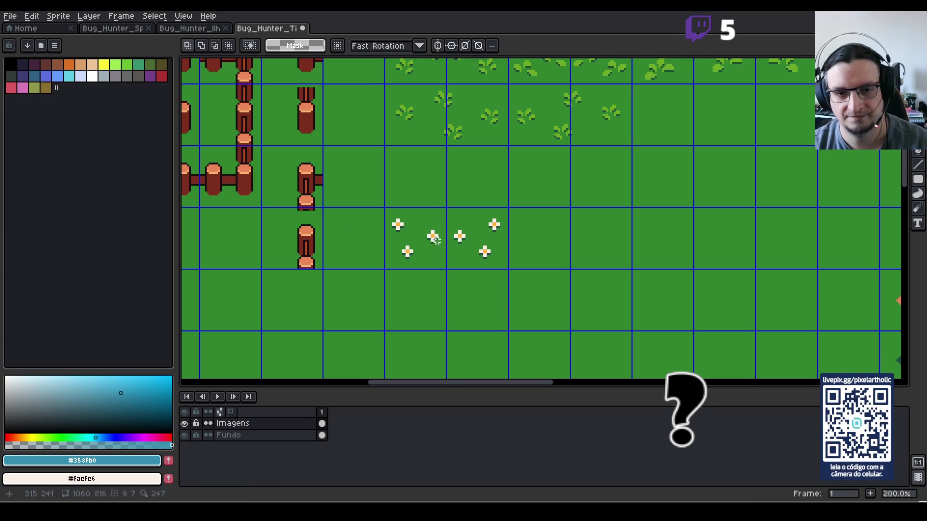
mouse_move(482, 211)
mouse_down()
mouse_move(509, 238)
mouse_move(542, 238)
mouse_up()
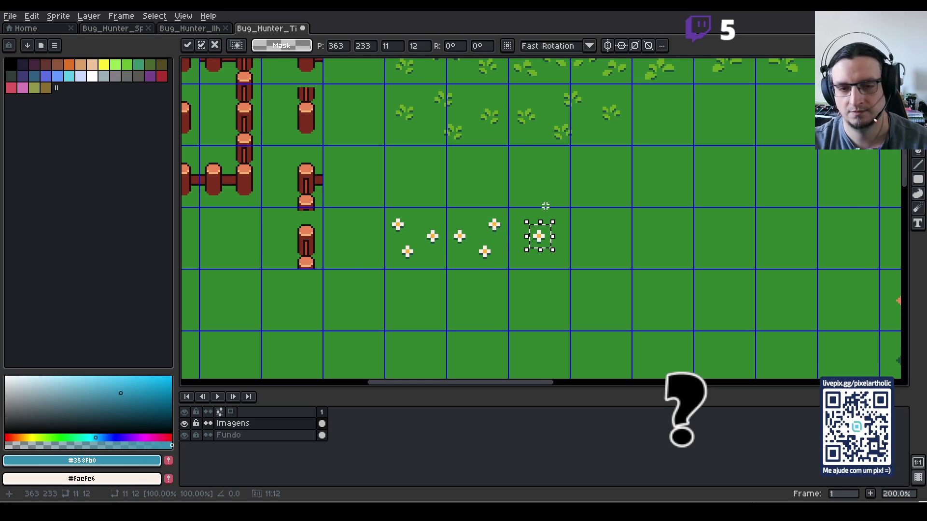
scroll(516, 232, up, 1)
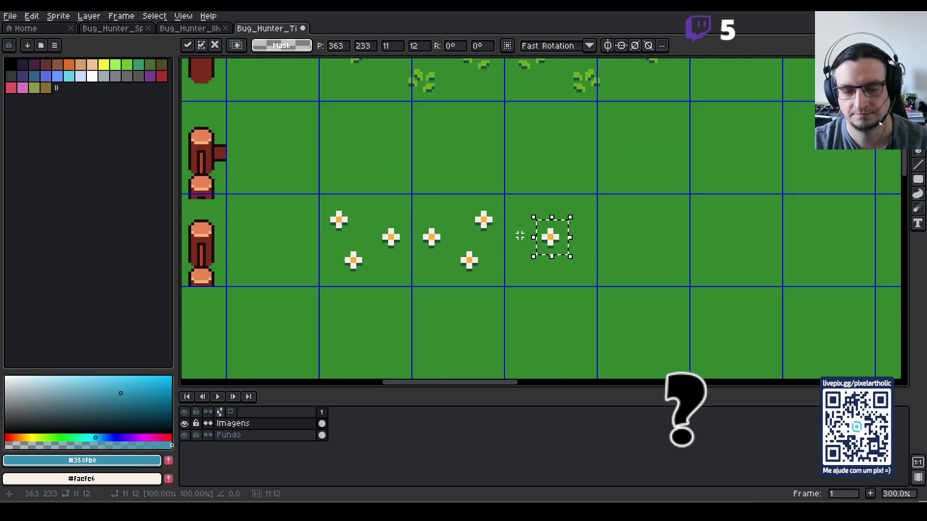
- Copy daisies into the third tile's upper-left and upper-right positions
click(571, 296)
mouse_move(526, 215)
mouse_down()
mouse_move(574, 261)
mouse_move(510, 201)
mouse_move(534, 223)
mouse_up()
click(580, 242)
click(571, 195)
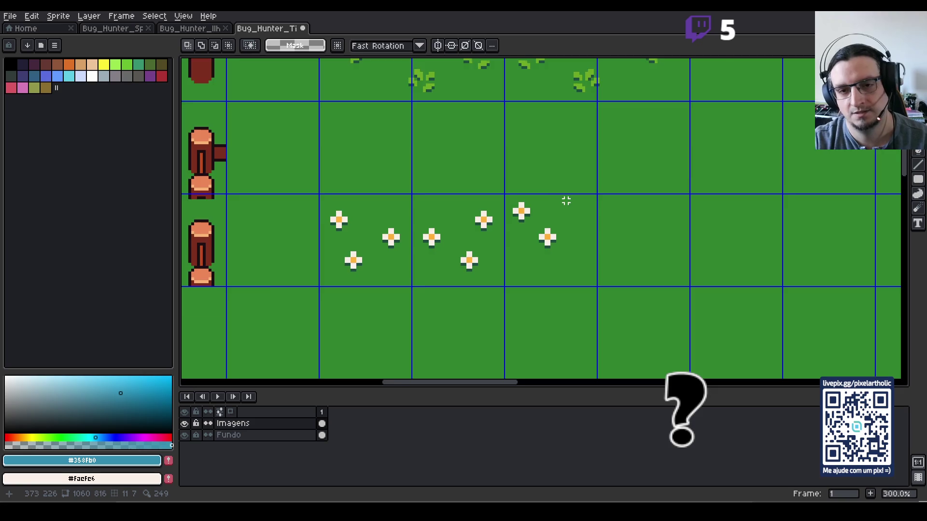
scroll(566, 197, up, 2)
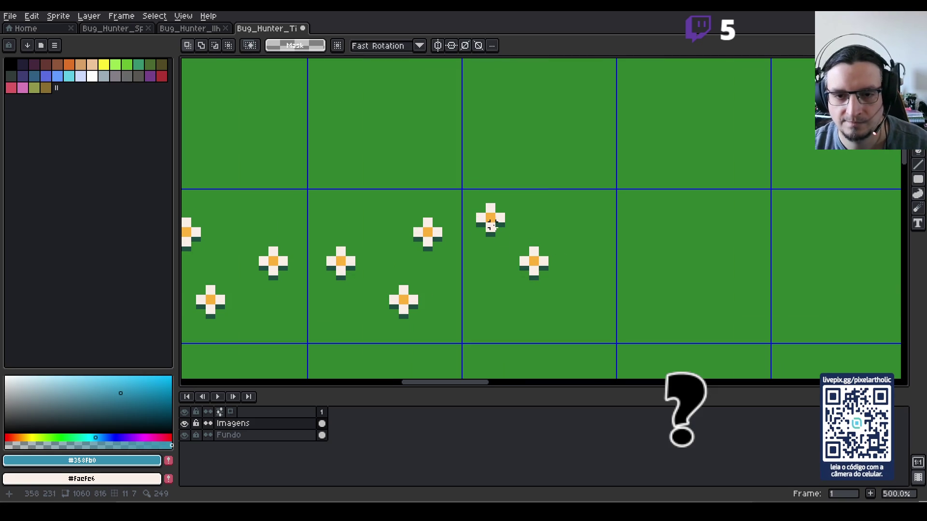
drag(512, 245, 555, 284)
click(544, 262)
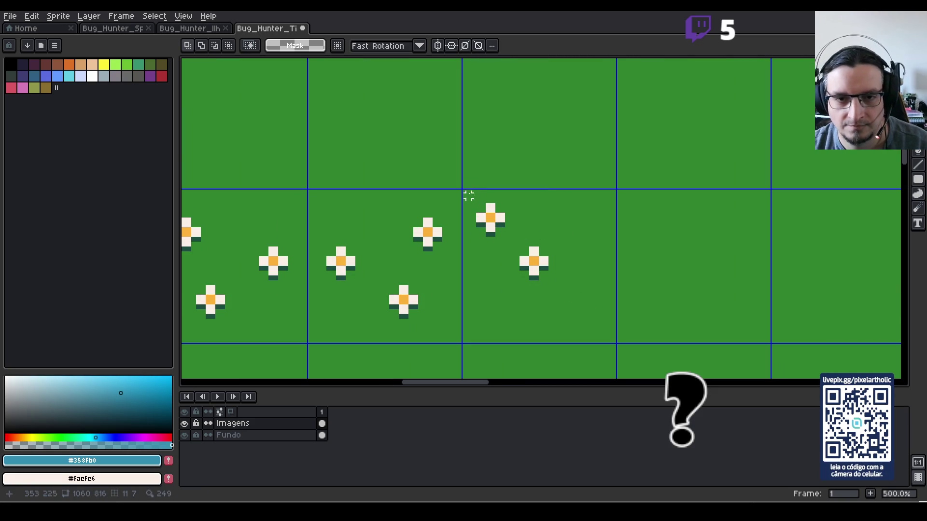
mouse_move(469, 200)
mouse_down()
mouse_move(511, 244)
mouse_move(590, 227)
mouse_up()
click(584, 260)
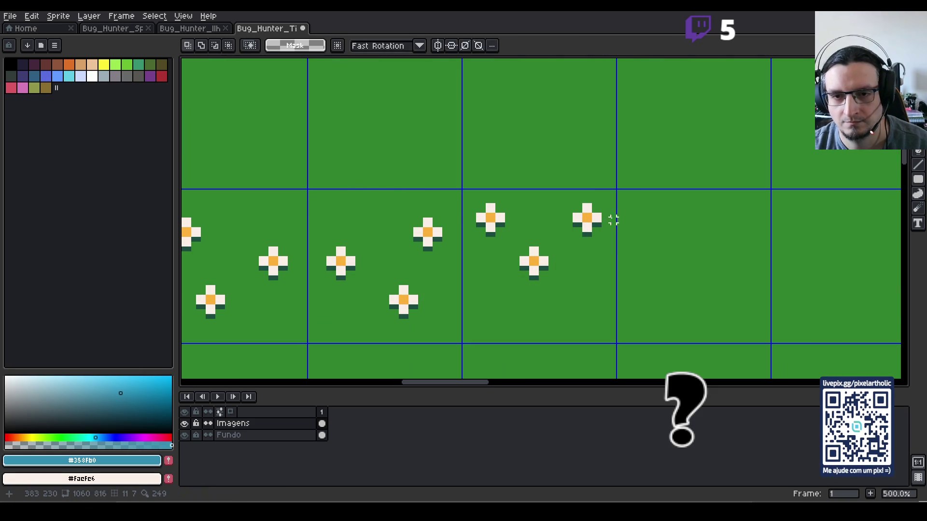
- Nudge the middle daisy two pixels right to centre it
drag(599, 210, 620, 221)
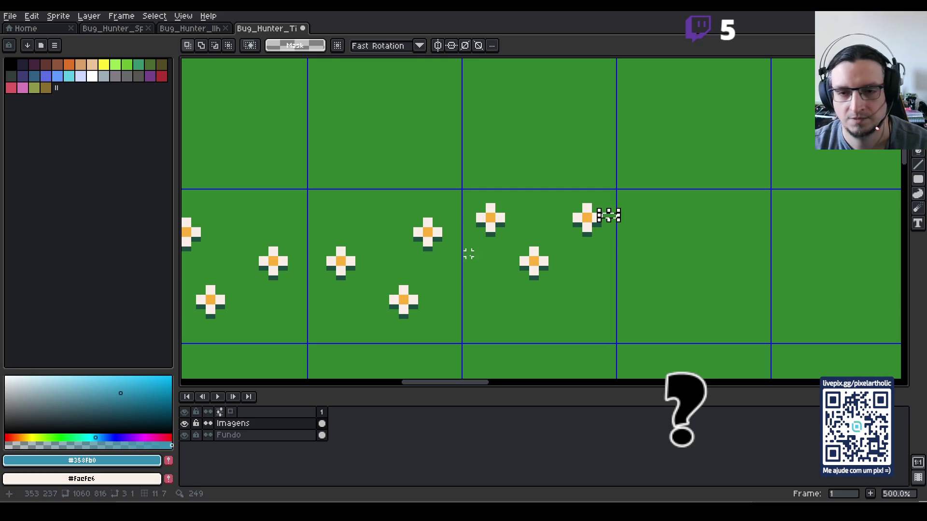
click(604, 215)
drag(605, 216, 610, 216)
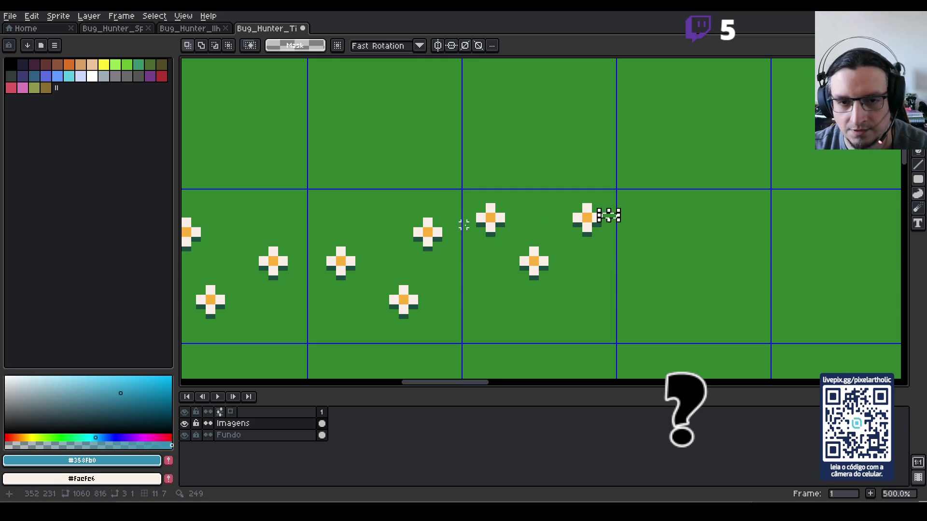
drag(465, 220, 632, 157)
click(492, 225)
click(579, 297)
drag(511, 234, 586, 296)
key(Right)
key(Right)
click(588, 340)
- Copy the two top daisies down to the bottom of the third tile
drag(468, 186, 566, 234)
click(516, 206)
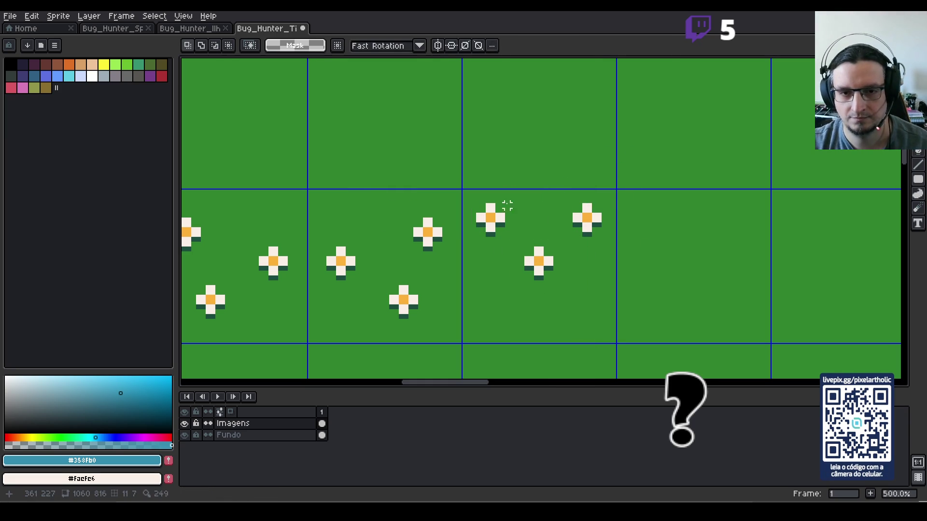
mouse_move(469, 190)
mouse_down()
mouse_move(538, 227)
mouse_move(614, 244)
mouse_up()
drag(589, 222, 588, 317)
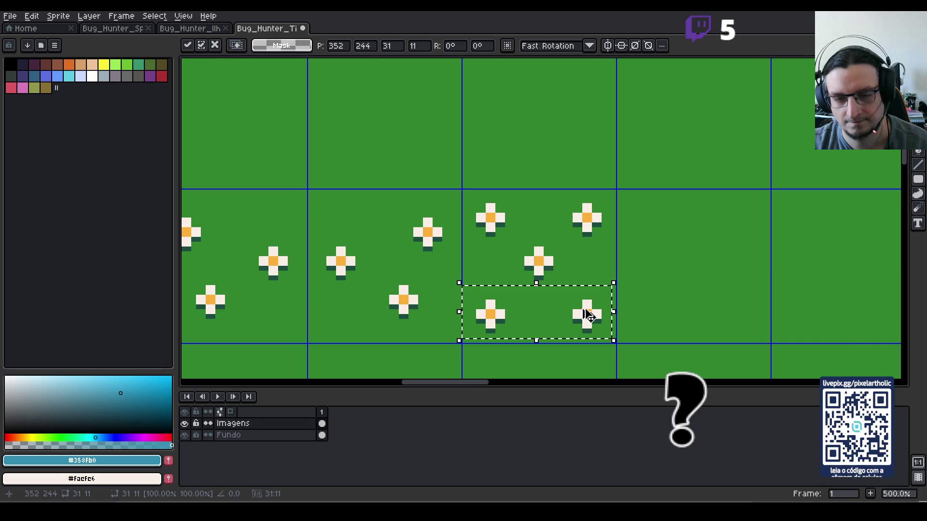
click(627, 307)
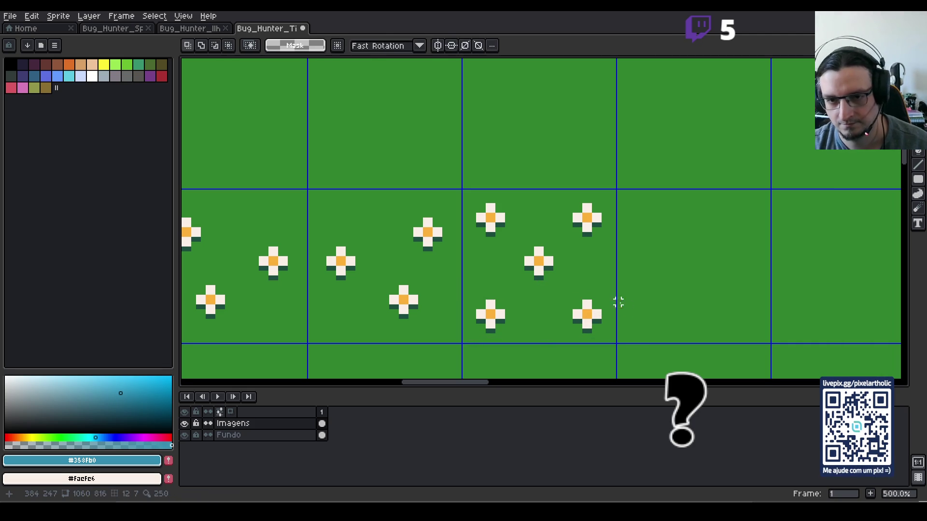
- Fine-tune the daisy placement and select the centred daisy
drag(469, 322, 472, 202)
click(472, 207)
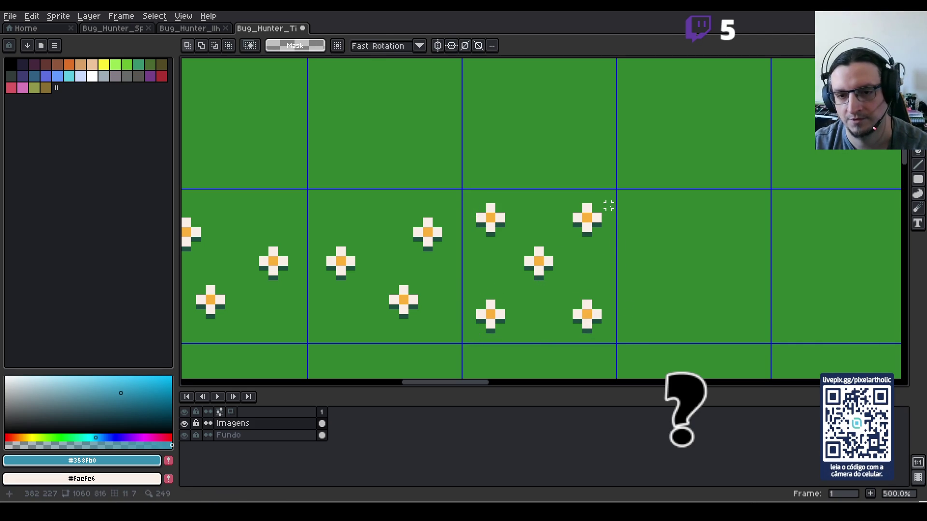
drag(604, 209, 629, 340)
click(652, 307)
mouse_move(475, 330)
mouse_down()
mouse_move(488, 340)
mouse_move(614, 356)
mouse_up()
click(537, 262)
drag(522, 238, 575, 301)
click(643, 292)
scroll(608, 244, down, 3)
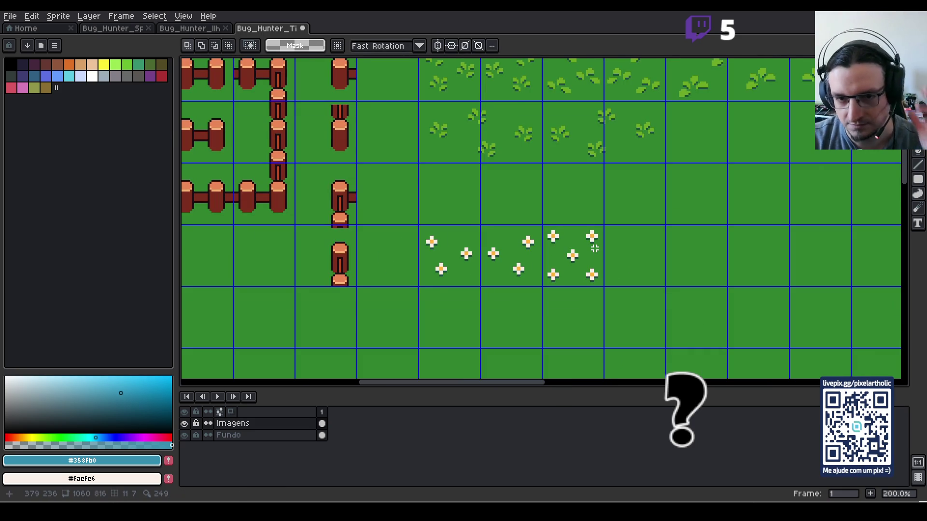
- Copy the five-daisy tile into the cell directly below it
drag(606, 283, 546, 264)
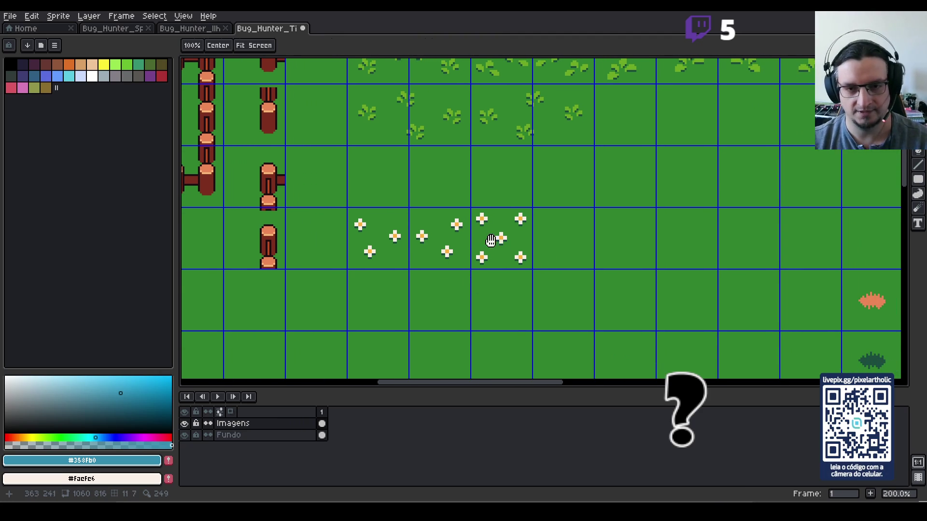
drag(501, 238, 517, 253)
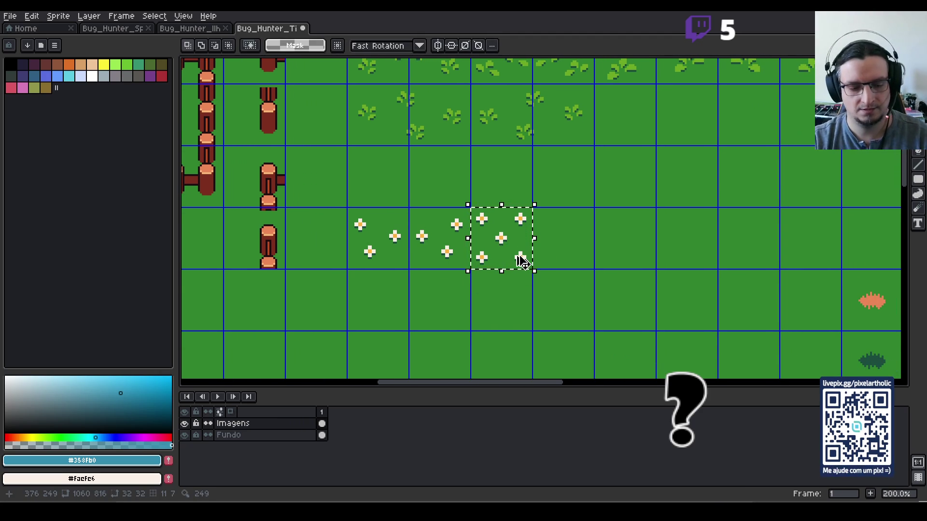
drag(522, 262, 520, 290)
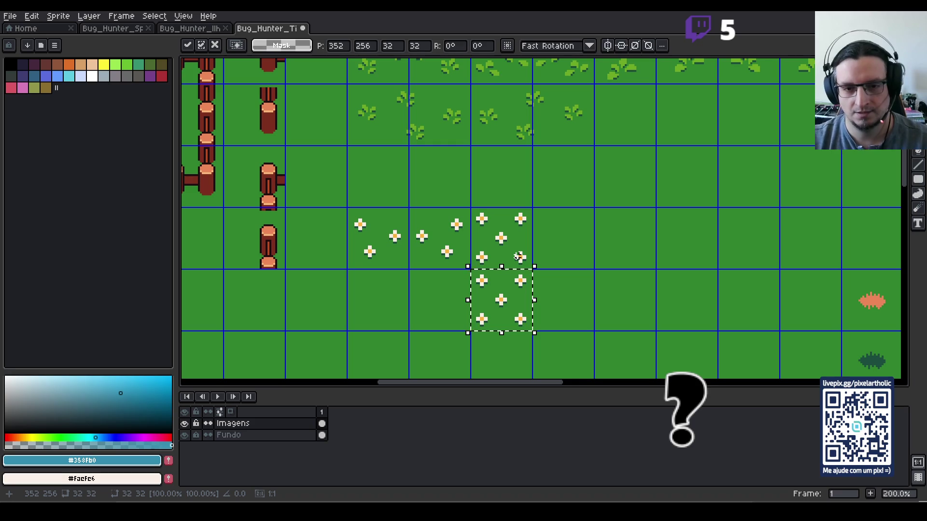
click(552, 228)
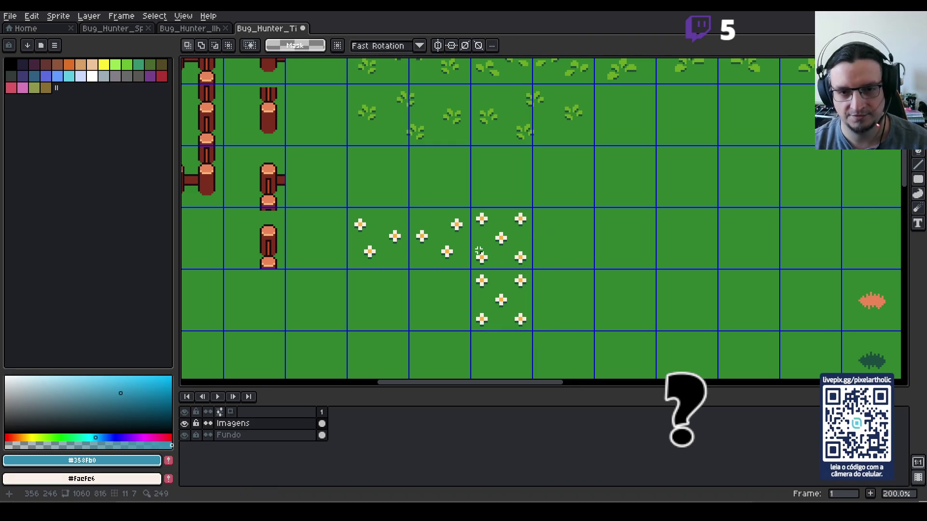
- Delete the two right-hand daisies from the upper tile
scroll(474, 219, up, 1)
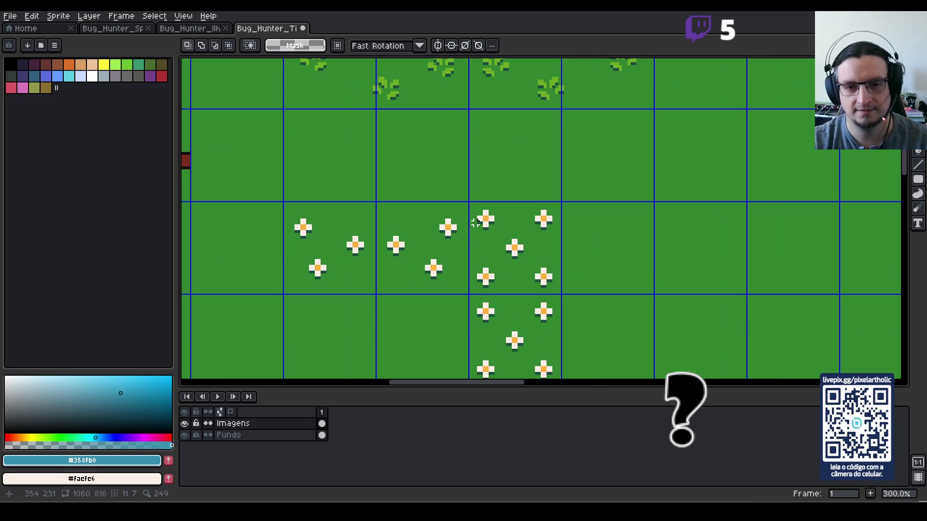
mouse_move(474, 222)
mouse_down()
mouse_move(544, 213)
mouse_move(469, 207)
mouse_move(487, 221)
mouse_up()
drag(512, 191, 554, 221)
drag(511, 129, 559, 223)
key(Delete)
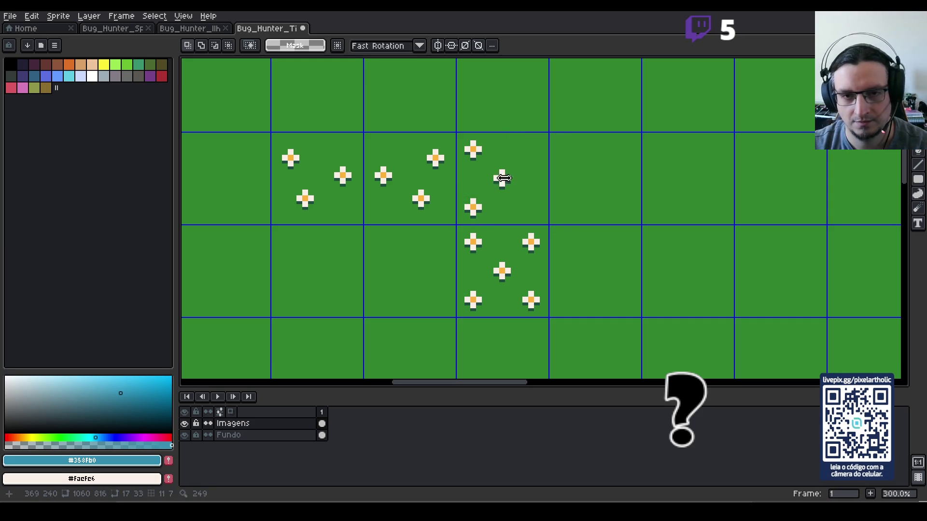
- Shift the upper tile's lower-left and top daisies toward the tile's centre
drag(457, 191, 493, 224)
drag(457, 133, 493, 169)
key(Right)
key(Right)
key(Right)
key(Left)
key(Left)
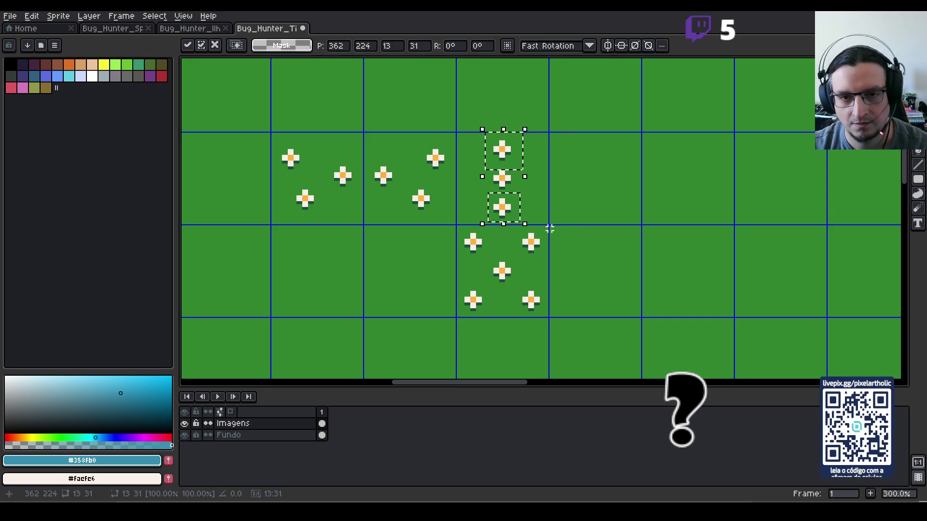
click(555, 195)
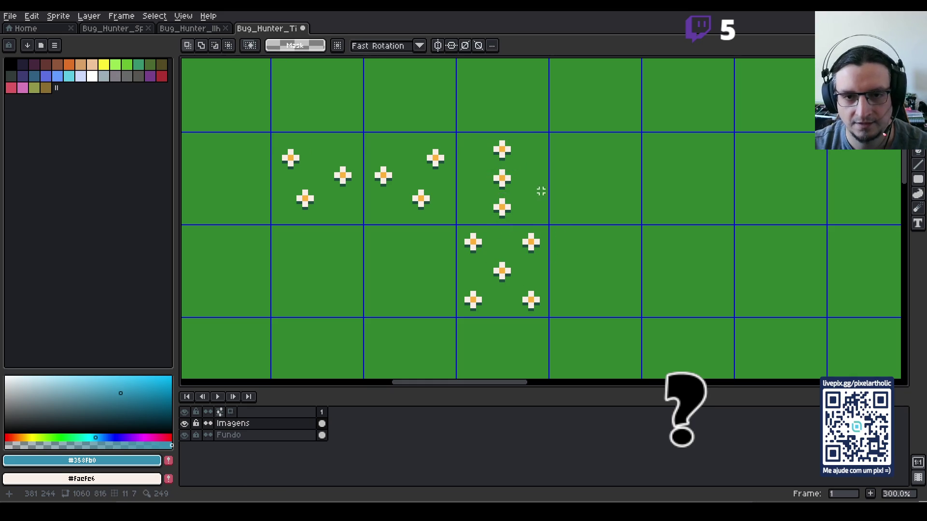
- Nudge the middle daisy to the right side, completing the four-daisy diamond
drag(486, 167, 528, 195)
key(Left)
key(Left)
key(Left)
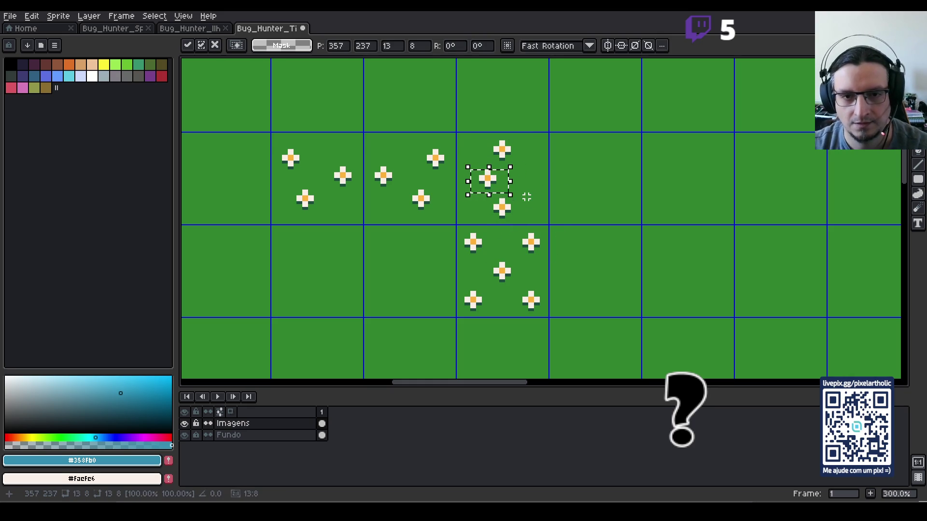
key(Left)
key(Left)
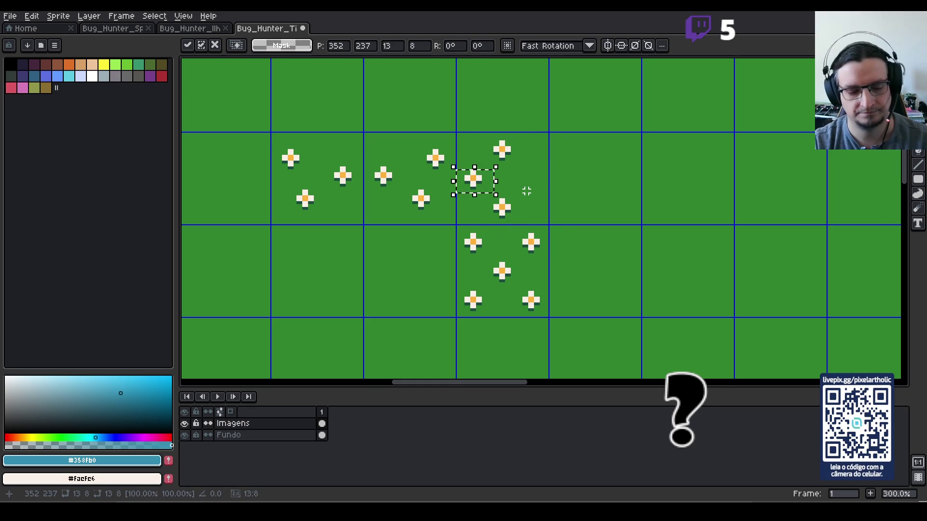
key(Right)
key(Right)
key(Right)
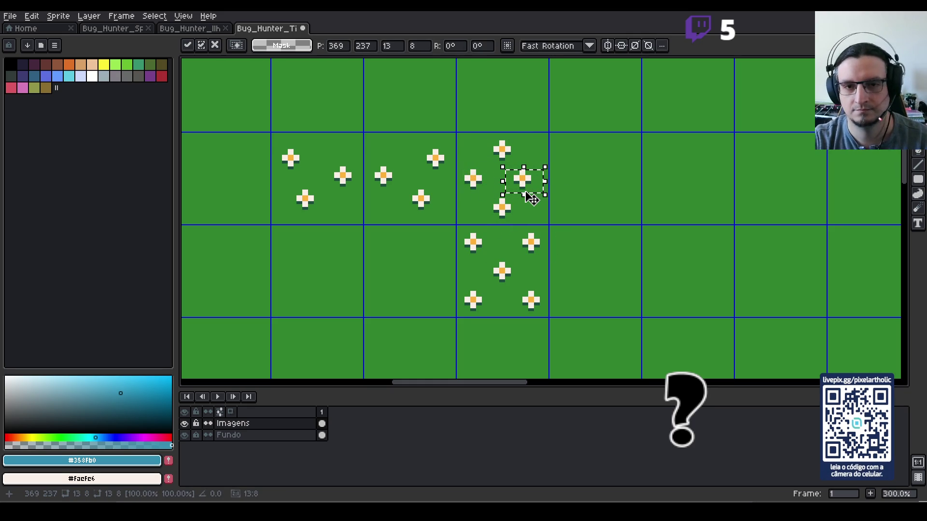
key(Right)
key(Right)
key(Right)
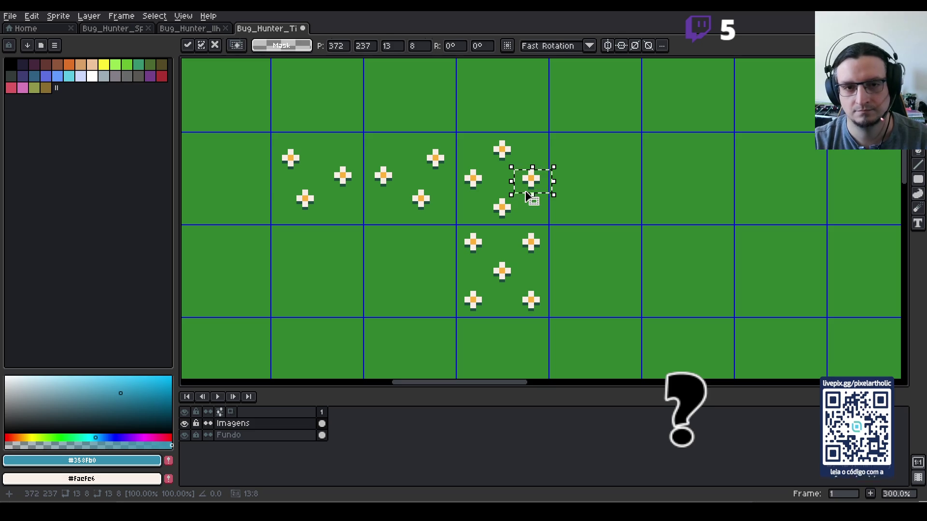
key(Return)
scroll(526, 192, down, 2)
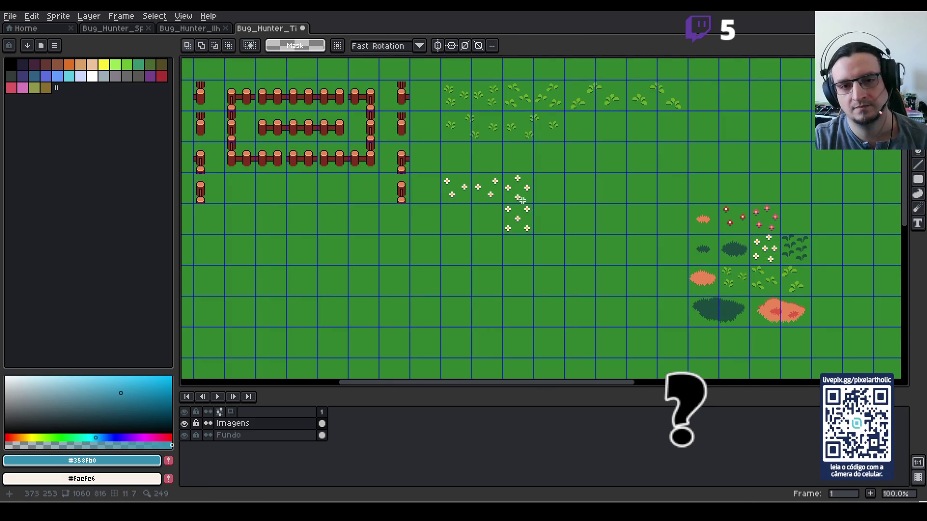
- Move the two stacked flower tiles one cell left, then pan toward the bushes
key(m)
mouse_move(491, 193)
mouse_down()
mouse_move(459, 224)
mouse_move(514, 193)
mouse_move(518, 214)
mouse_move(487, 214)
mouse_up()
click(549, 213)
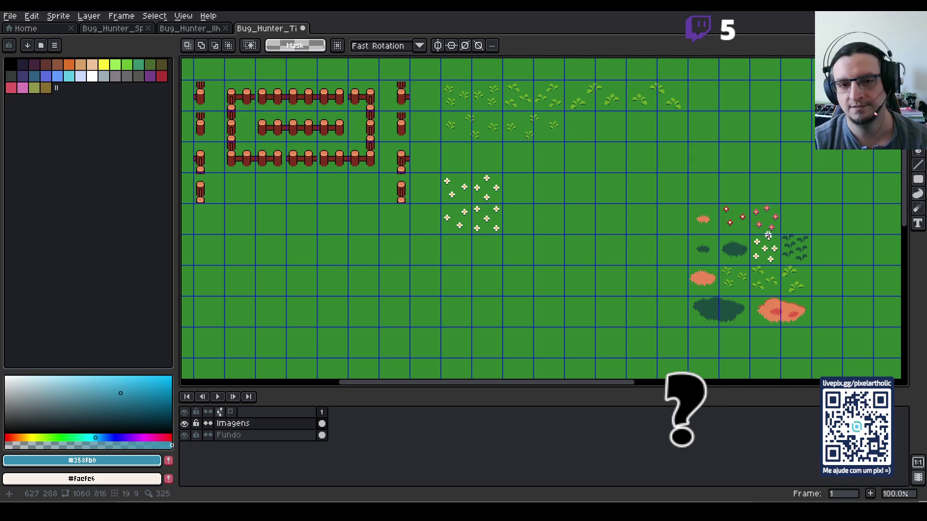
key(space)
drag(632, 265, 586, 248)
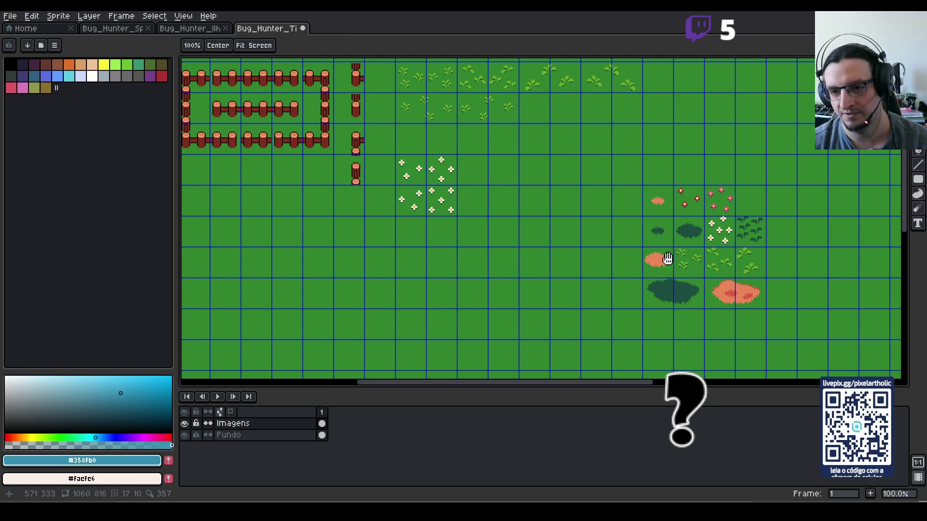
- Copy the dark green bush into empty cells further left
key(w)
click(671, 293)
mouse_move(681, 295)
mouse_down()
mouse_move(436, 259)
mouse_move(508, 263)
mouse_move(497, 260)
mouse_move(498, 288)
mouse_up()
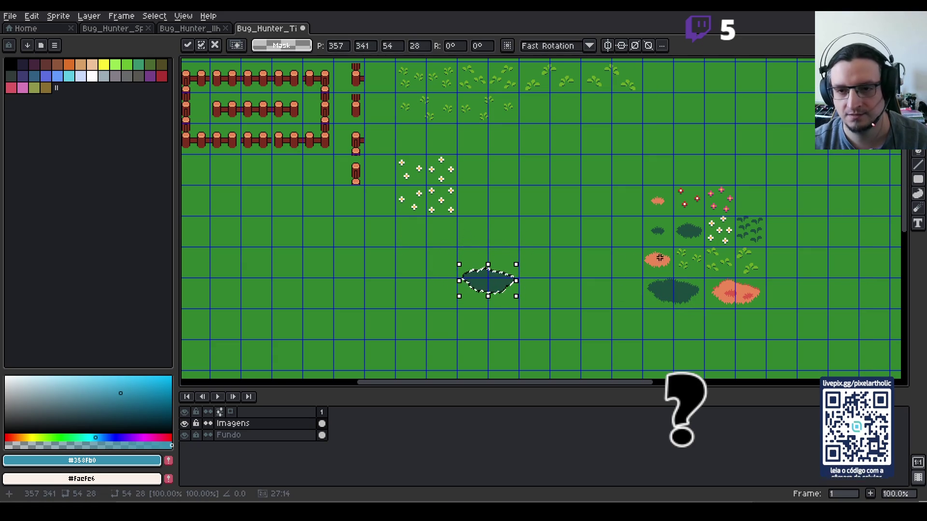
key(w)
click(589, 246)
key(ctrl+d)
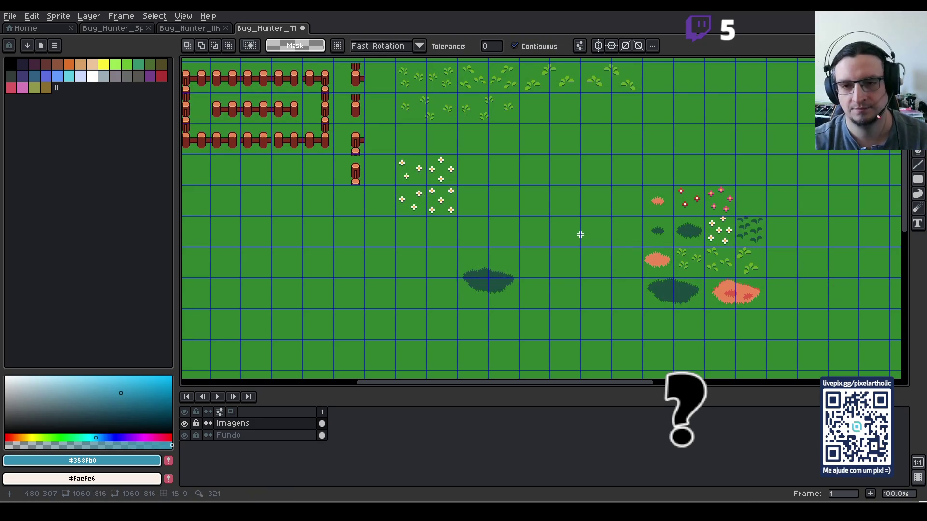
- Move copies of the small and medium dark bushes eight tiles left and one down
click(658, 231)
click(631, 290)
key(ctrl+d)
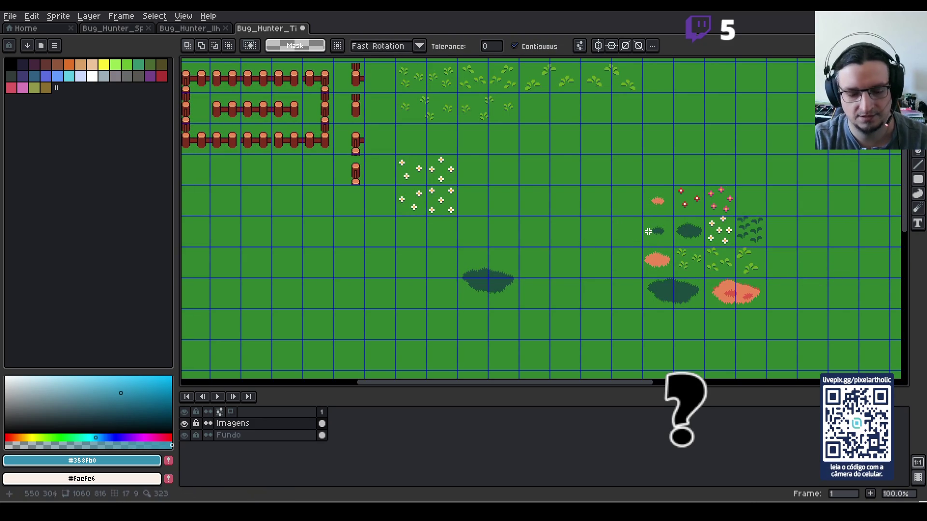
key(m)
drag(648, 233, 695, 228)
key(shift+Left)
key(shift+Left)
key(shift+Left)
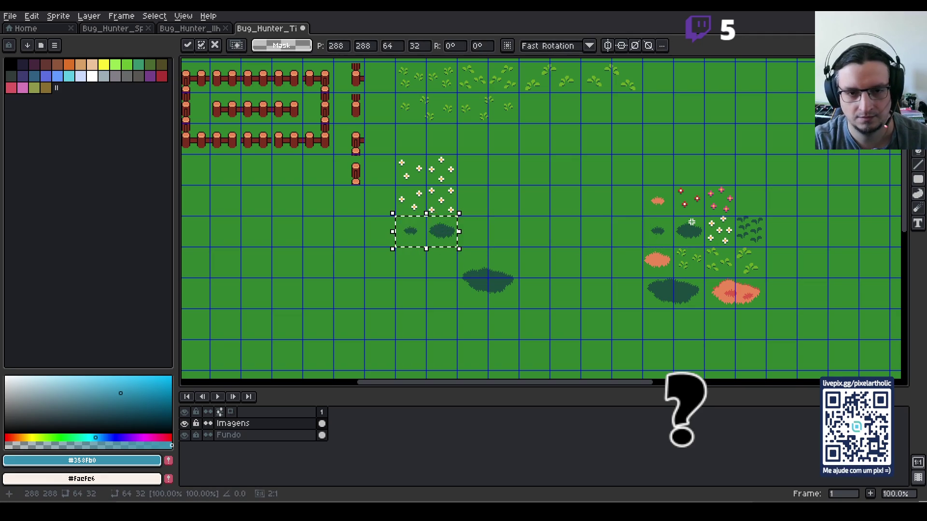
key(shift+Down)
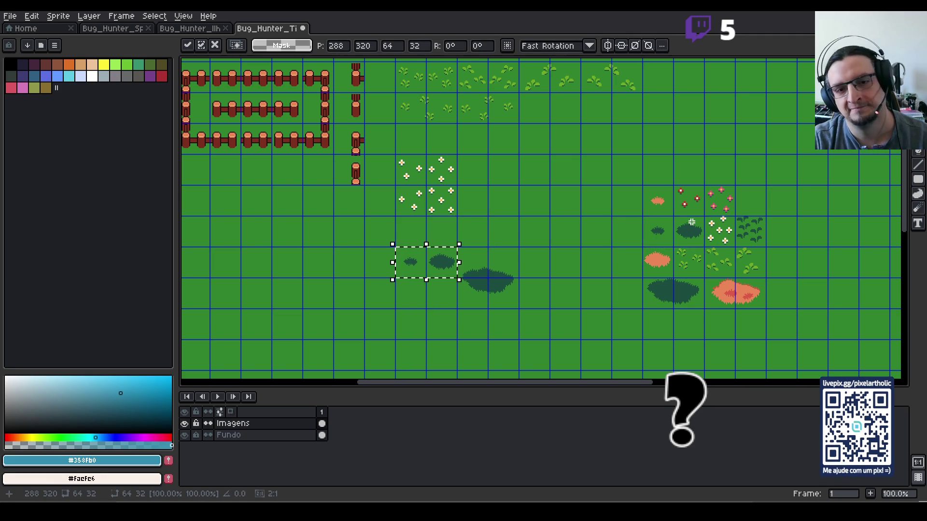
key(ctrl+d)
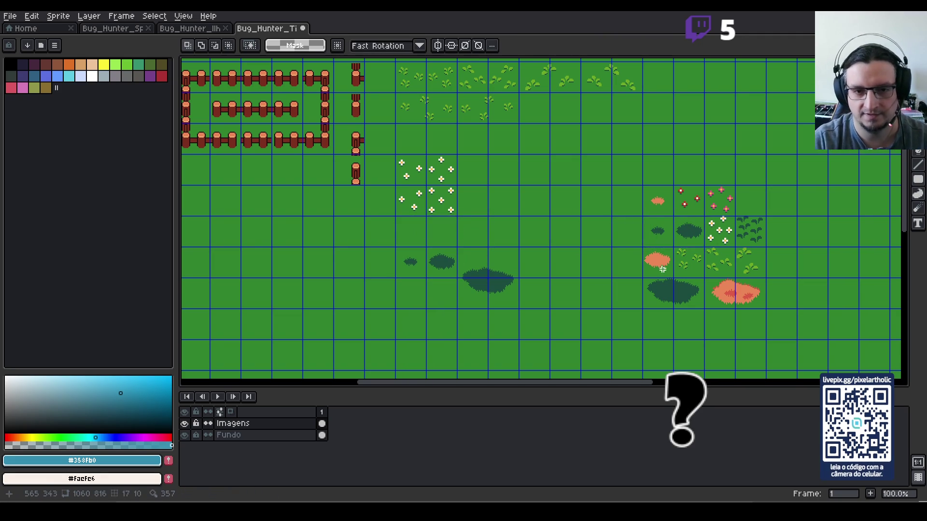
- Move the large dark bush up beside the small and medium bushes
scroll(563, 280, up, 1)
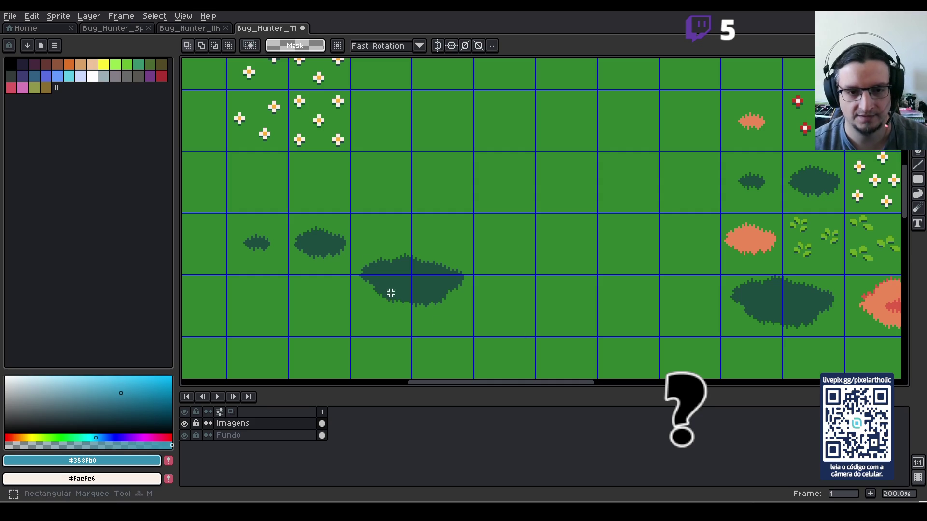
drag(351, 243, 488, 329)
drag(439, 305, 425, 257)
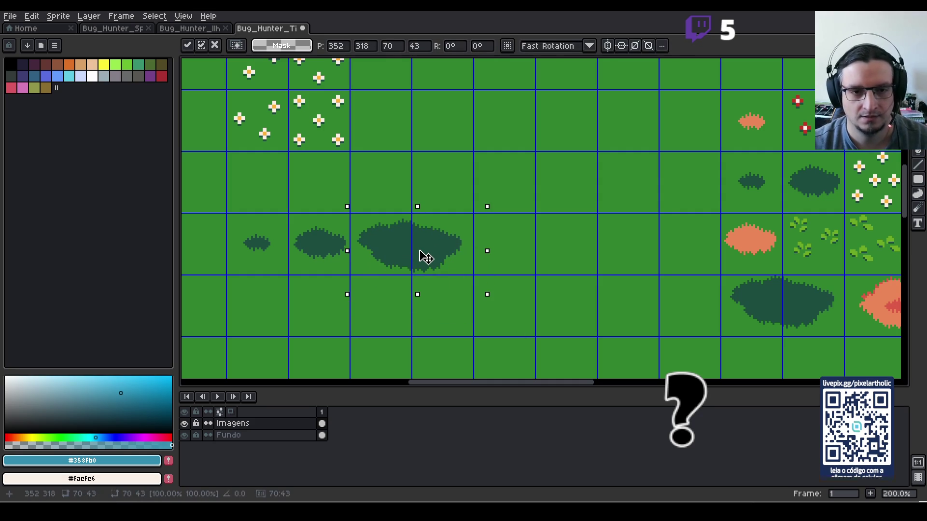
key(ctrl+d)
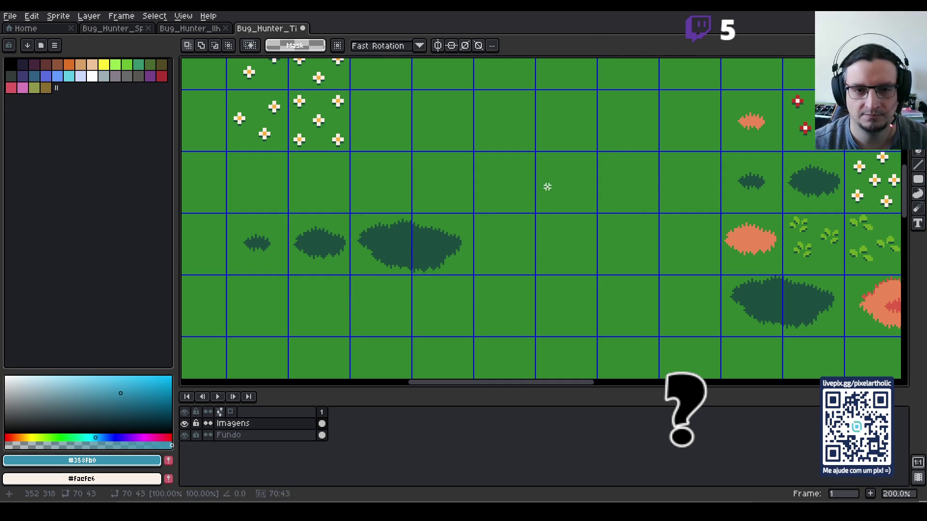
scroll(504, 164, down, 2)
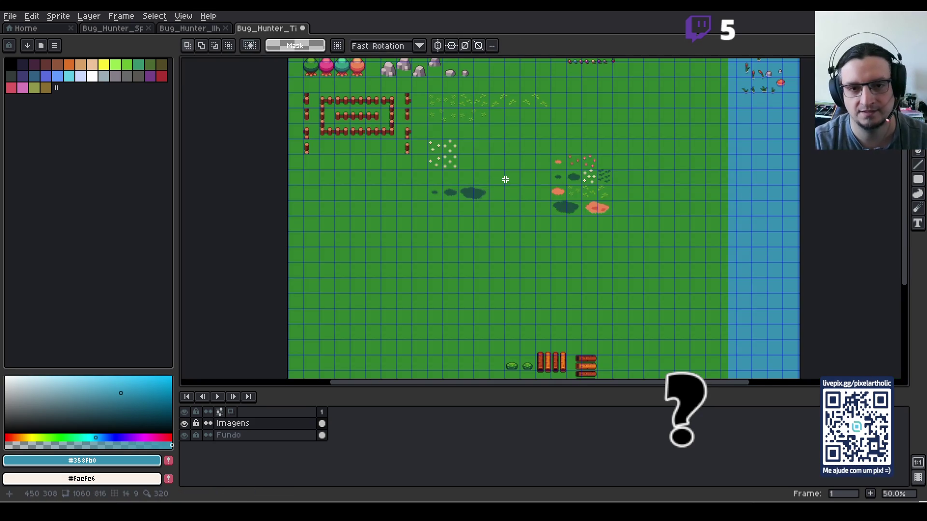
scroll(505, 179, up, 1)
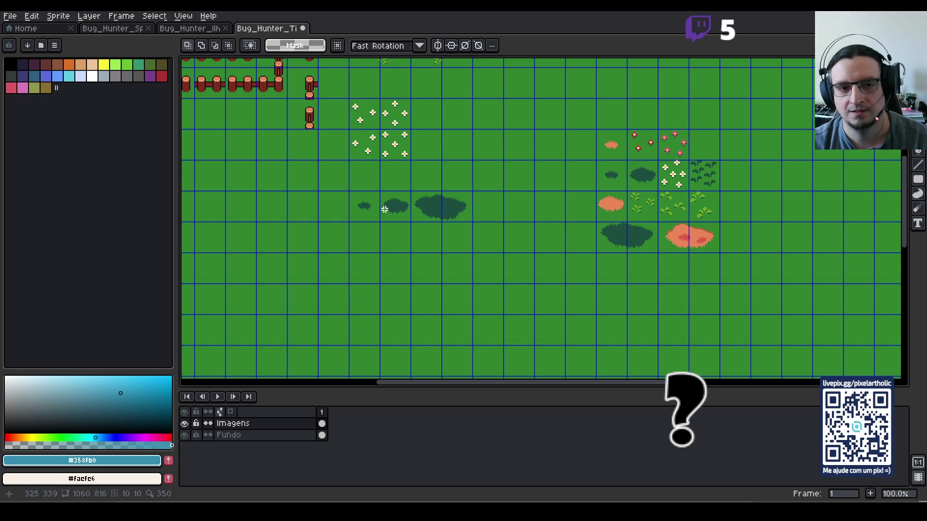
- Copy the row of three dark bushes one tile lower
drag(364, 206, 445, 212)
key(ctrl+c)
key(ctrl+v)
key(Down)
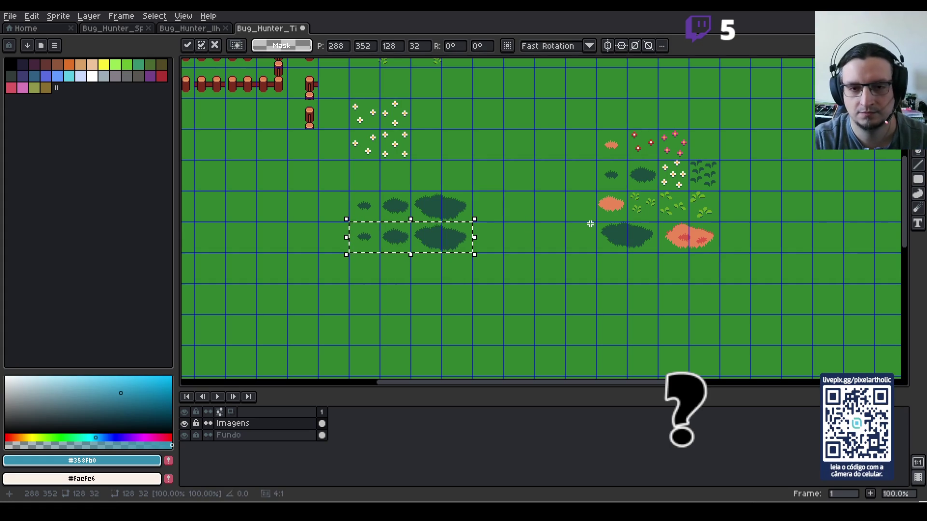
key(g)
- Fill the copied large, medium and small bushes with the salmon colour
alt+click(607, 201)
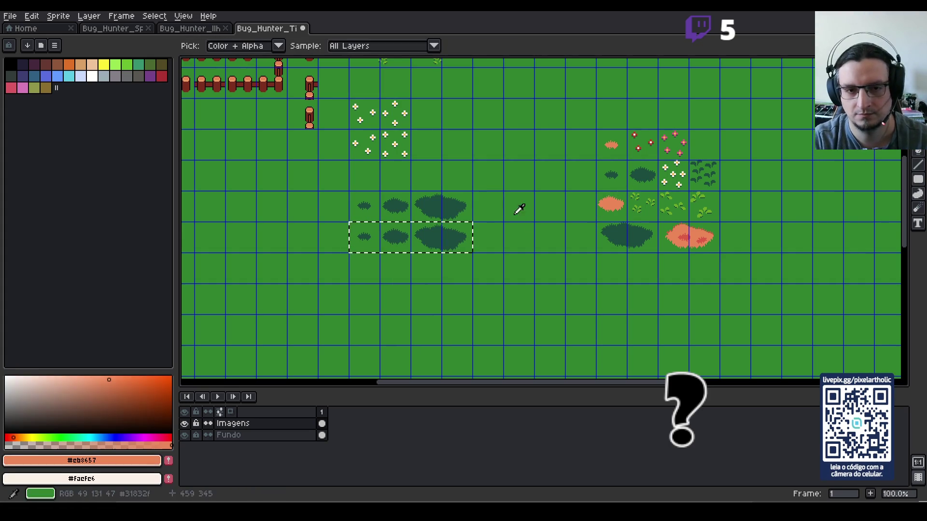
scroll(436, 234, up, 1)
click(436, 234)
click(338, 242)
click(292, 240)
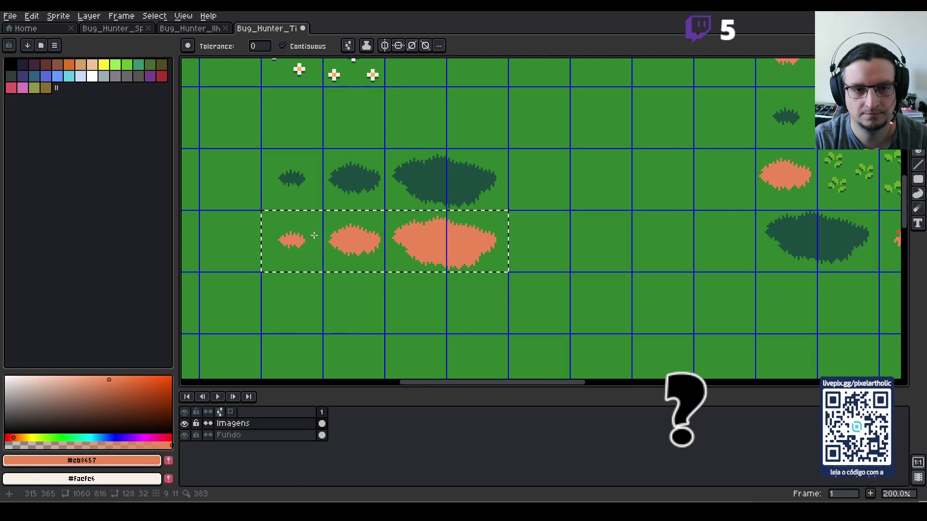
scroll(390, 235, down, 1)
key(ctrl+d)
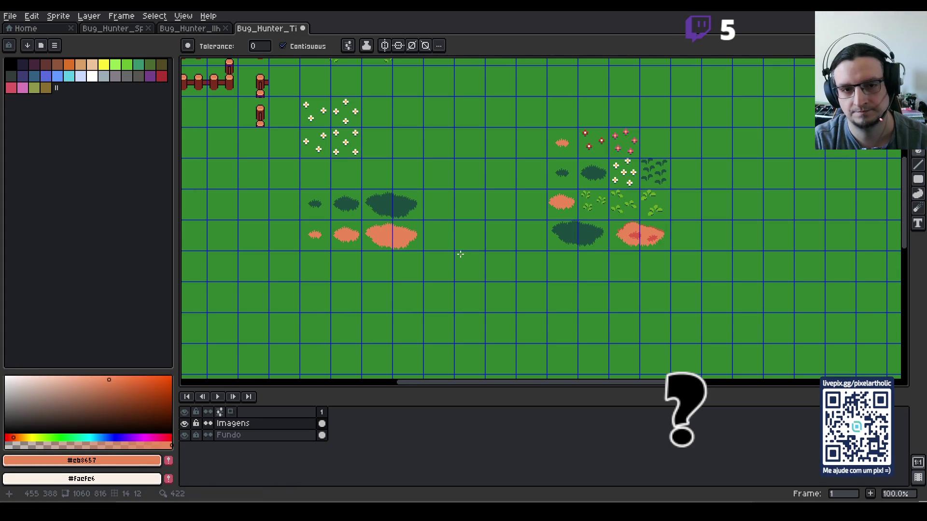
- Copy the white-flower tile block into the empty cells to its right
scroll(459, 205, down, 1)
drag(458, 198, 425, 209)
scroll(427, 210, up, 1)
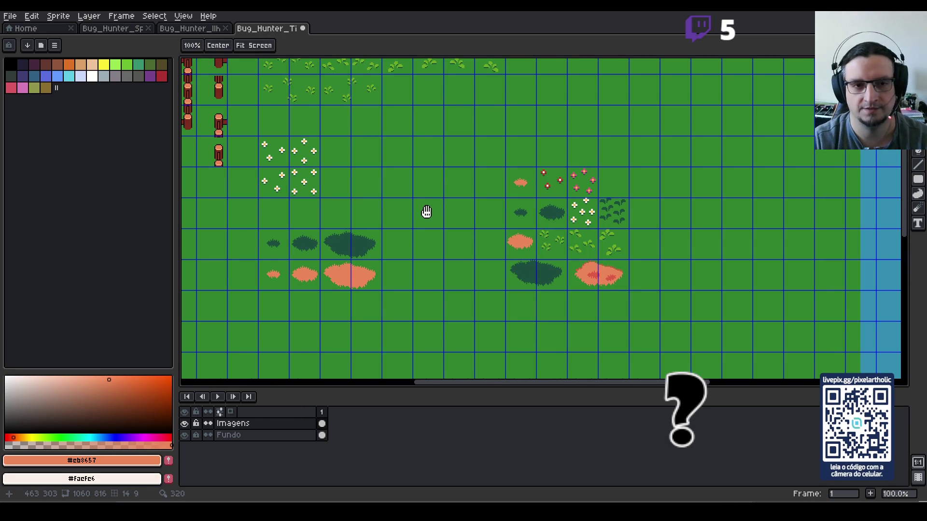
scroll(528, 202, up, 1)
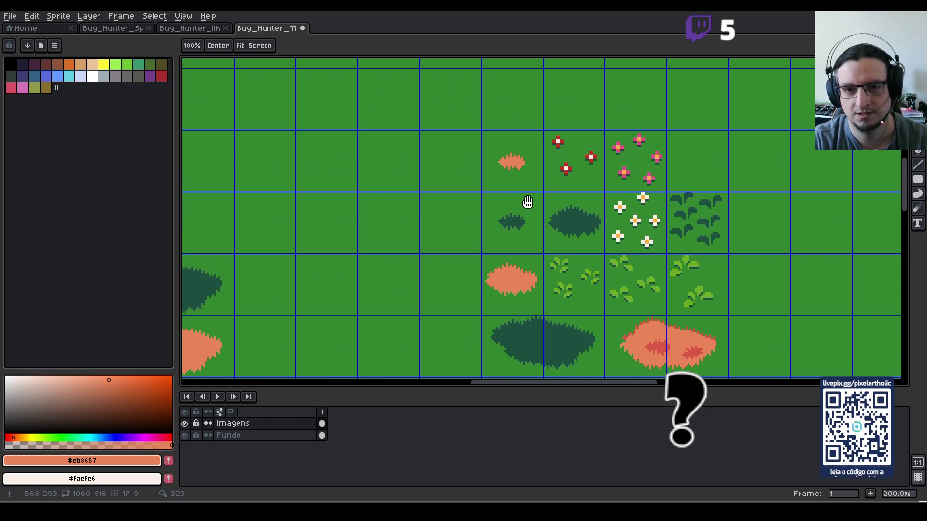
scroll(516, 193, down, 2)
scroll(532, 199, up, 1)
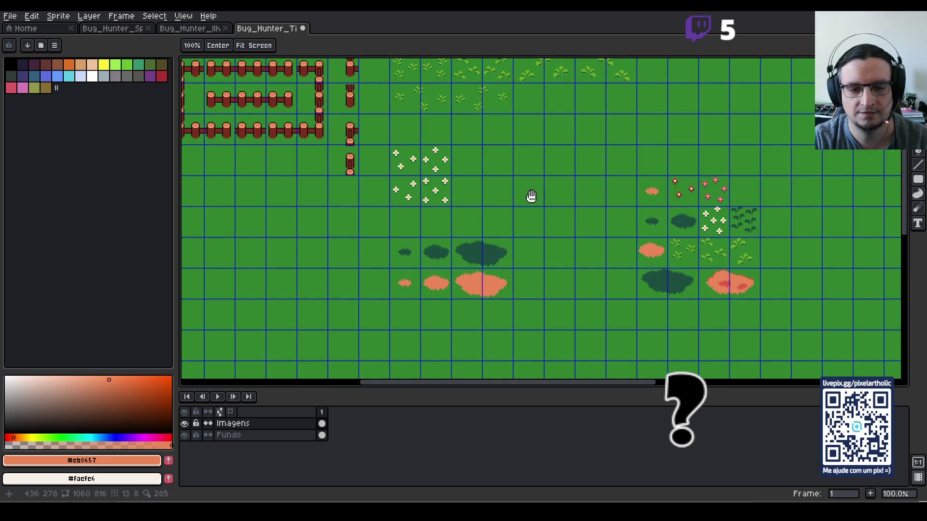
key(m)
mouse_move(405, 149)
mouse_down()
mouse_move(452, 207)
mouse_move(410, 198)
mouse_move(428, 197)
mouse_up()
key(shift+Right)
key(shift+Right)
key(shift+Right)
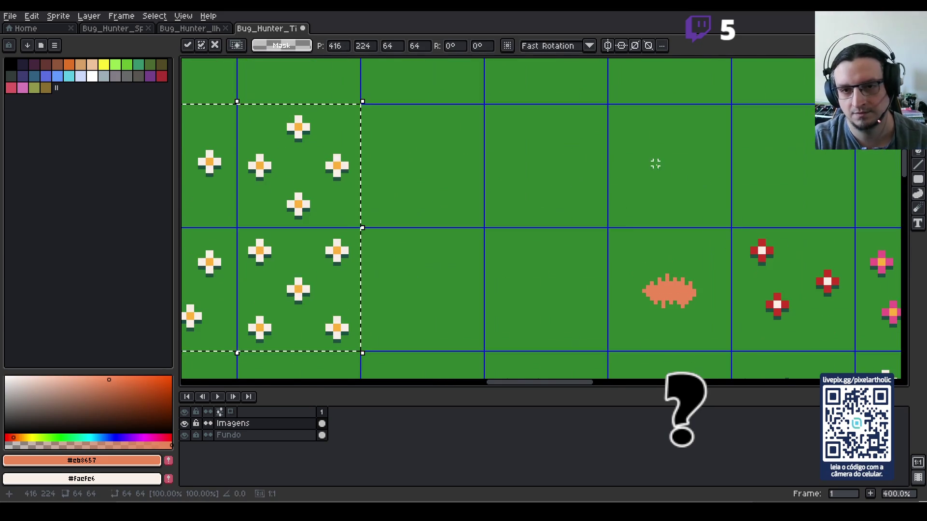
- Fill the copied block's white petals red with Contiguous turned off
scroll(642, 154, up, 3)
scroll(713, 203, down, 1)
alt+click(749, 238)
scroll(533, 203, down, 1)
key(g)
click(283, 45)
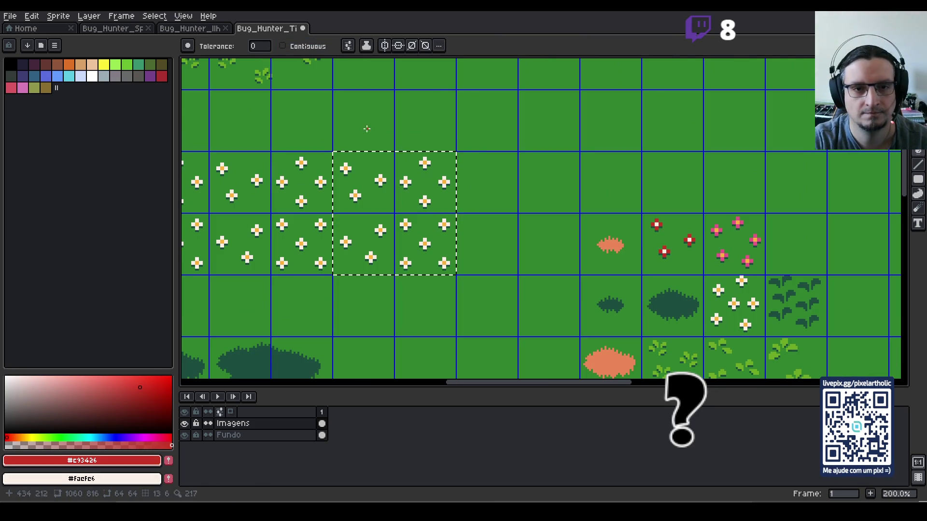
click(425, 163)
- Select the next white-flower tile block
key(m)
drag(222, 168, 292, 251)
alt+click(302, 200)
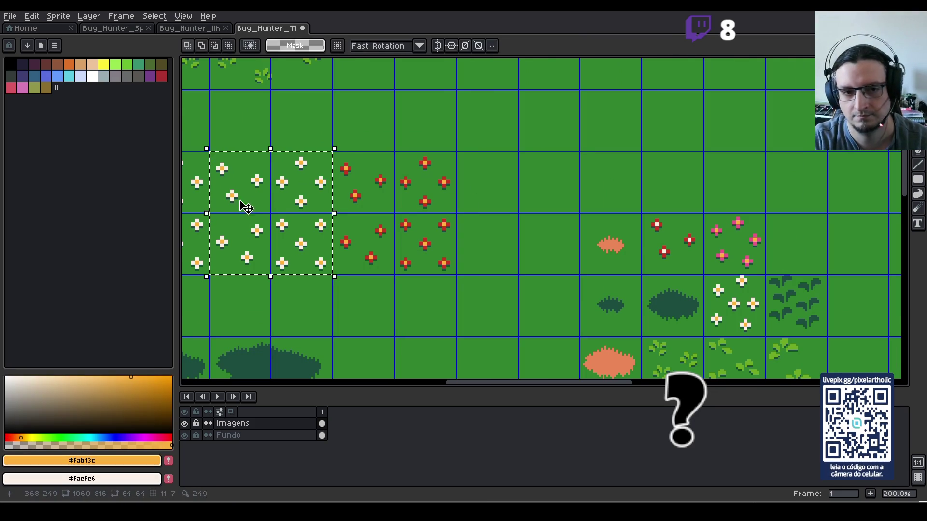
key(g)
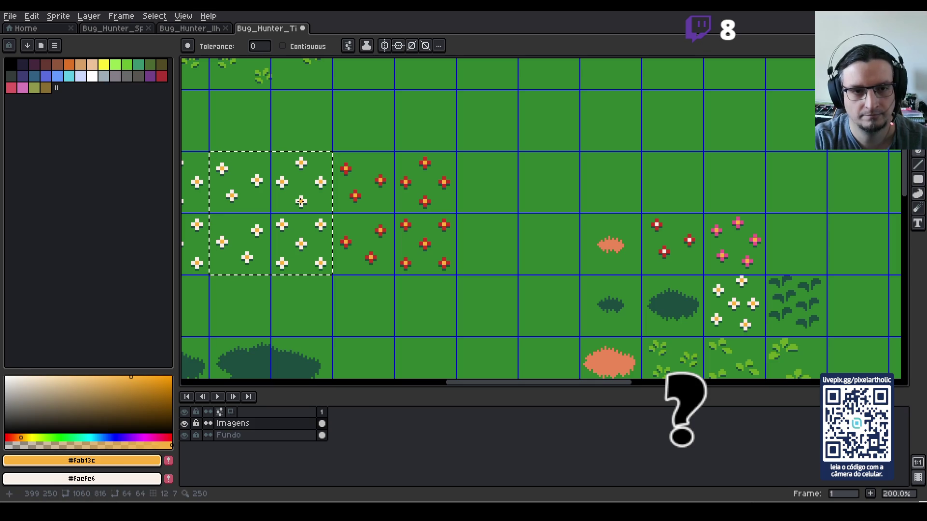
scroll(763, 263, up, 1)
scroll(763, 264, up, 1)
- Pick the existing flowers' pink and fill the selected white petals with it
key(i)
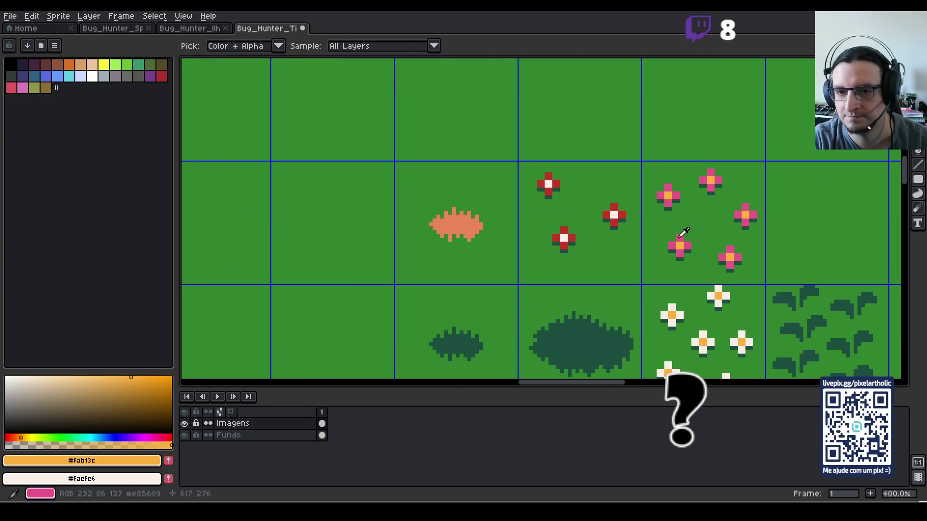
click(682, 233)
key(h)
scroll(347, 187, down, 2)
mouse_move(289, 174)
mouse_down()
mouse_move(338, 201)
mouse_move(401, 211)
mouse_up()
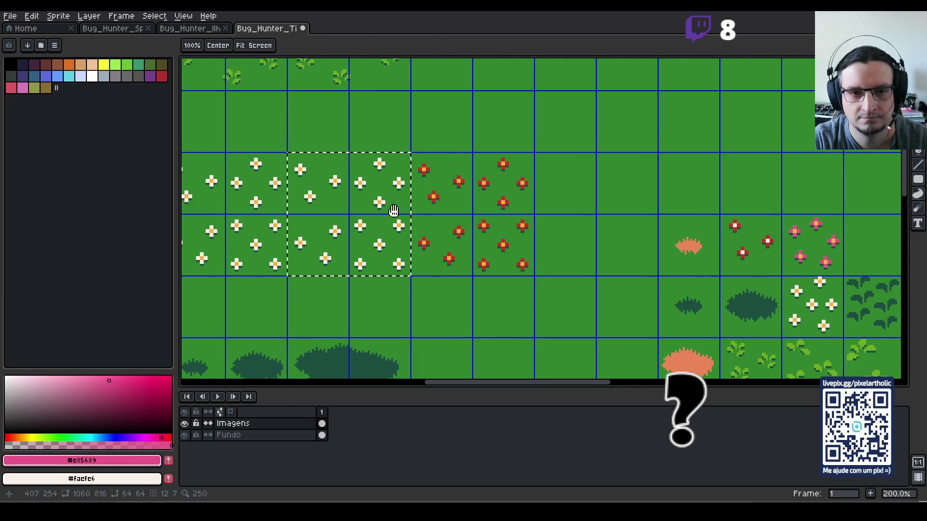
key(g)
click(381, 207)
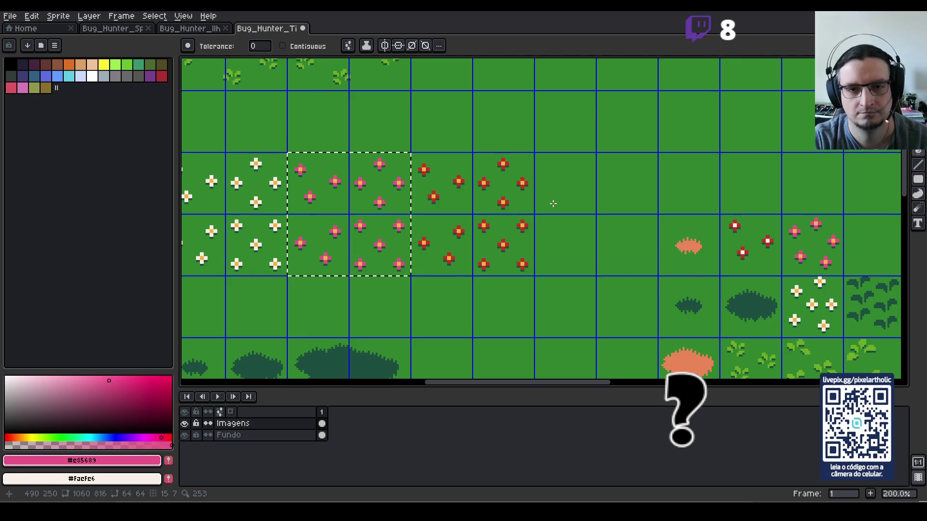
- Deselect the flower tiles and save the tileset file
scroll(550, 203, down, 3)
key(ctrl+d)
scroll(558, 198, up, 3)
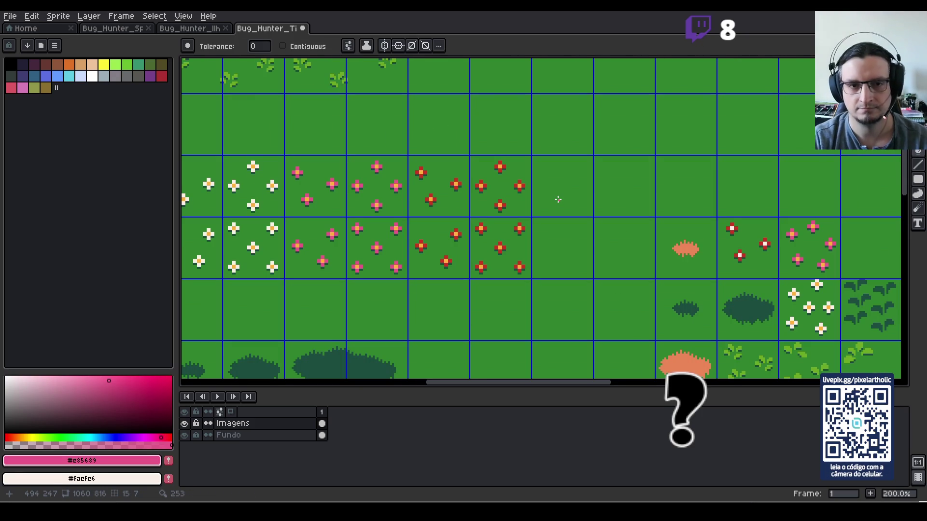
scroll(556, 198, down, 1)
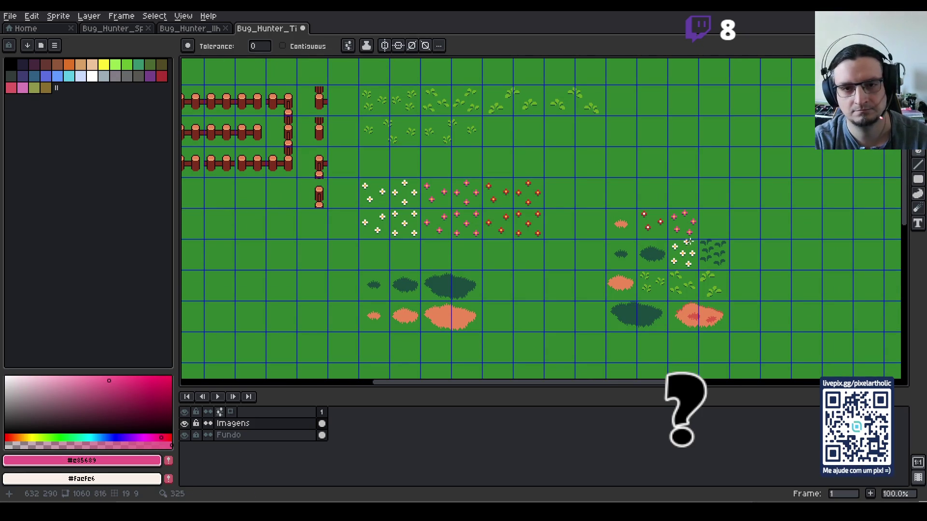
key(ctrl+s)
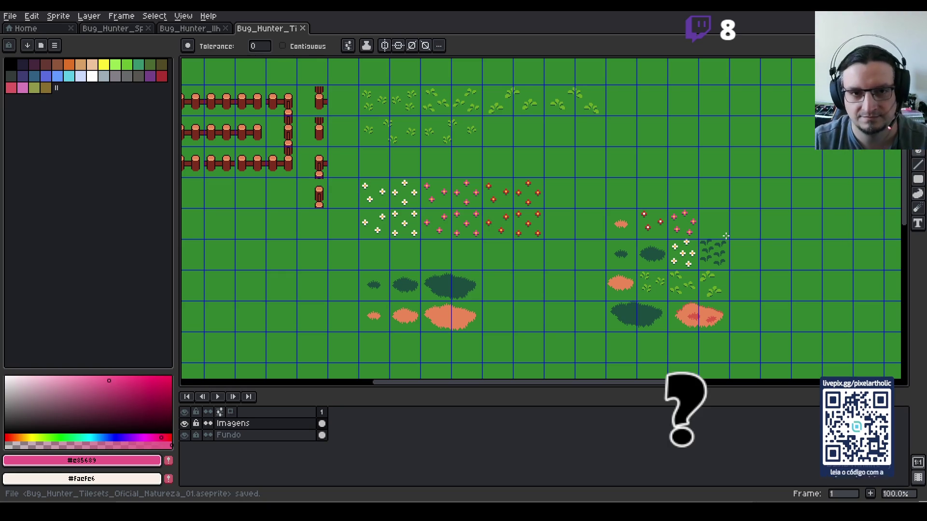
- Erase the two blob tiles and the salmon blob tile on the right
scroll(714, 253, up, 1)
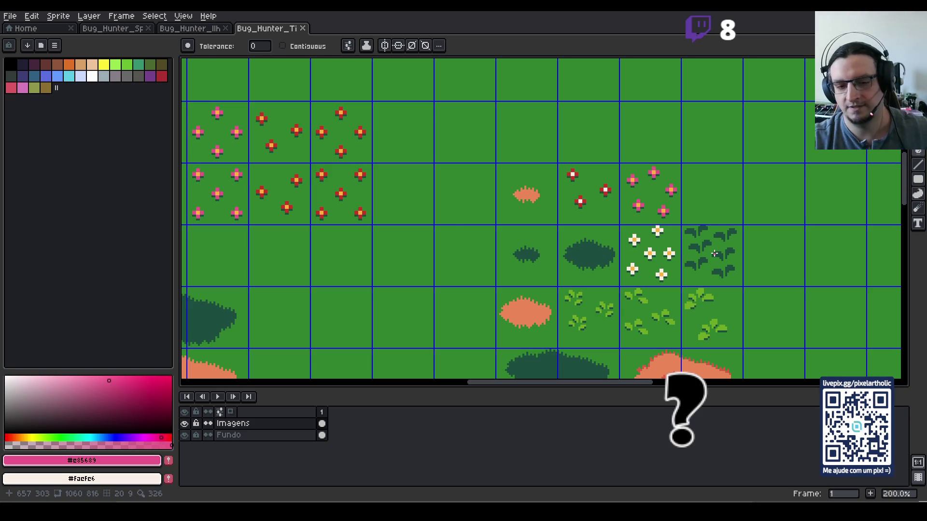
scroll(710, 253, down, 1)
drag(649, 244, 641, 181)
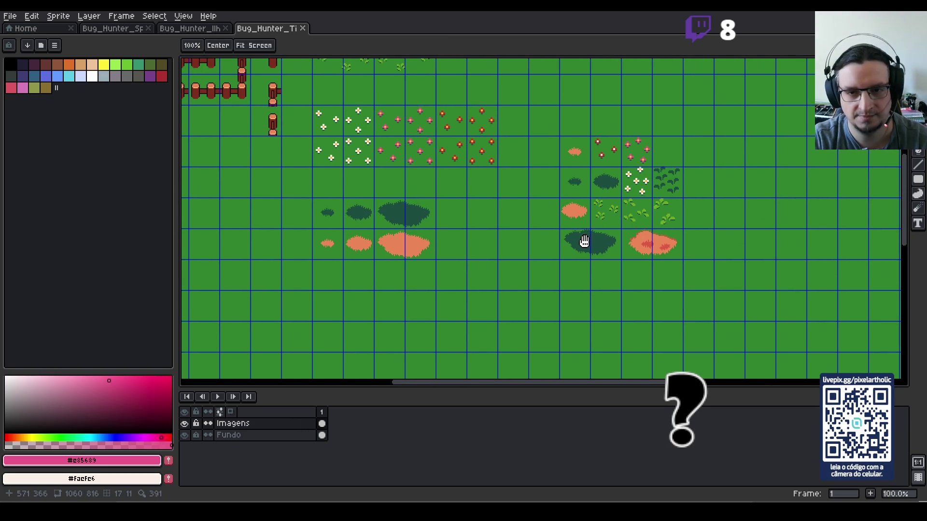
scroll(584, 241, up, 1)
key(m)
mouse_move(543, 220)
mouse_down()
mouse_move(592, 271)
mouse_move(772, 268)
mouse_move(737, 264)
mouse_up()
key(Delete)
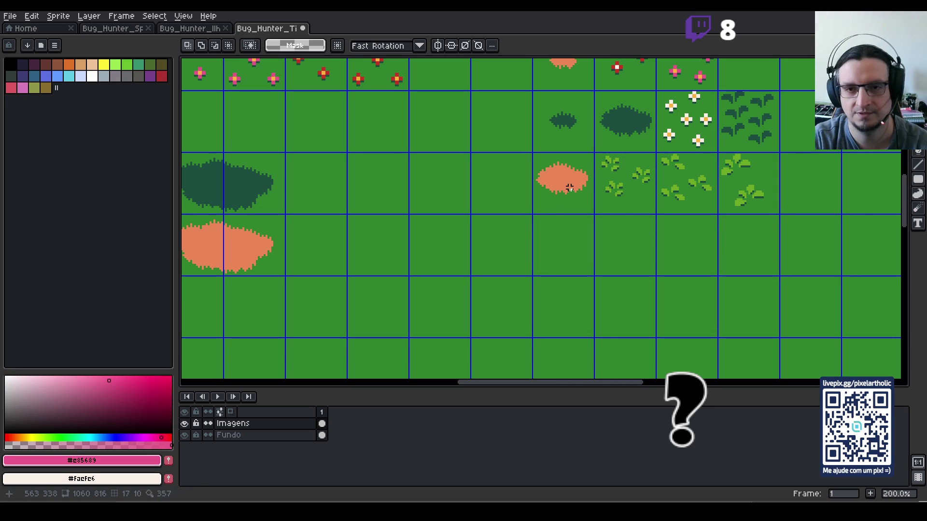
drag(565, 188, 572, 181)
key(Delete)
- Erase the small dark blob, a grass tuft tile and the dark blob above
mouse_move(555, 111)
mouse_down()
mouse_move(570, 133)
mouse_move(628, 135)
mouse_up()
key(Delete)
drag(608, 169, 624, 185)
click(624, 185)
key(Delete)
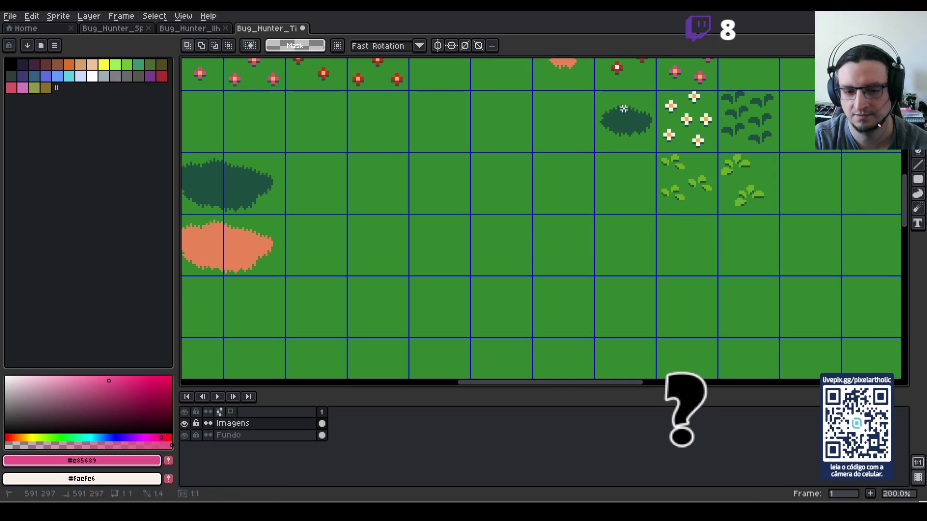
drag(616, 104, 628, 121)
key(Delete)
- Erase the remaining grass tuft tiles and the white-flower tile
drag(676, 169, 689, 186)
key(Delete)
drag(724, 159, 744, 181)
key(Delete)
drag(666, 97, 682, 125)
key(Delete)
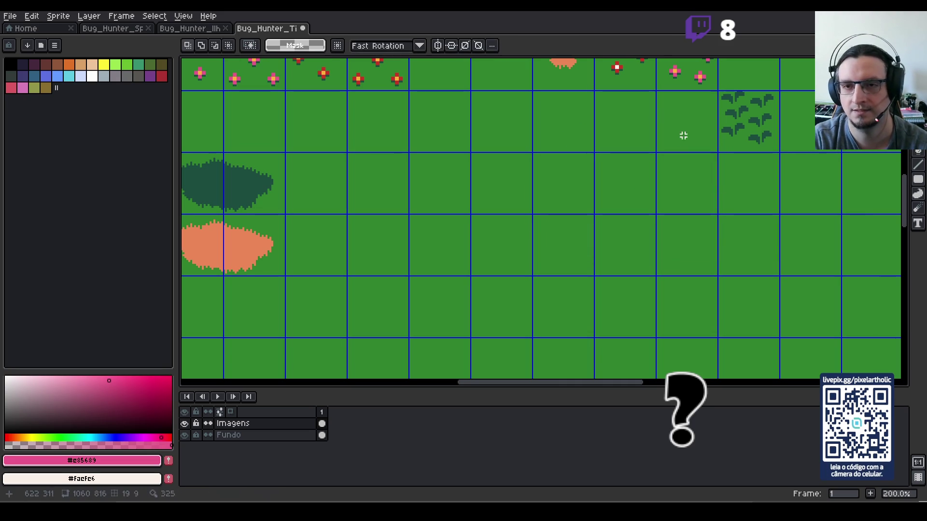
scroll(624, 205, up, 5)
scroll(625, 205, right, 2)
mouse_move(626, 151)
mouse_down()
mouse_move(555, 159)
mouse_move(522, 148)
mouse_up()
key(Delete)
key(Delete)
scroll(579, 202, down, 1)
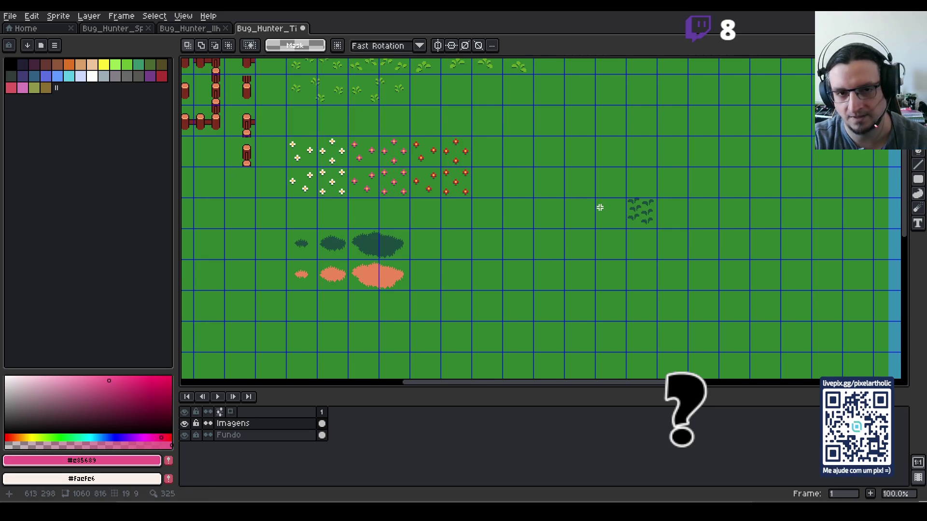
- Shift the dense dark-leaf cluster slightly left
drag(600, 208, 594, 226)
scroll(653, 246, up, 2)
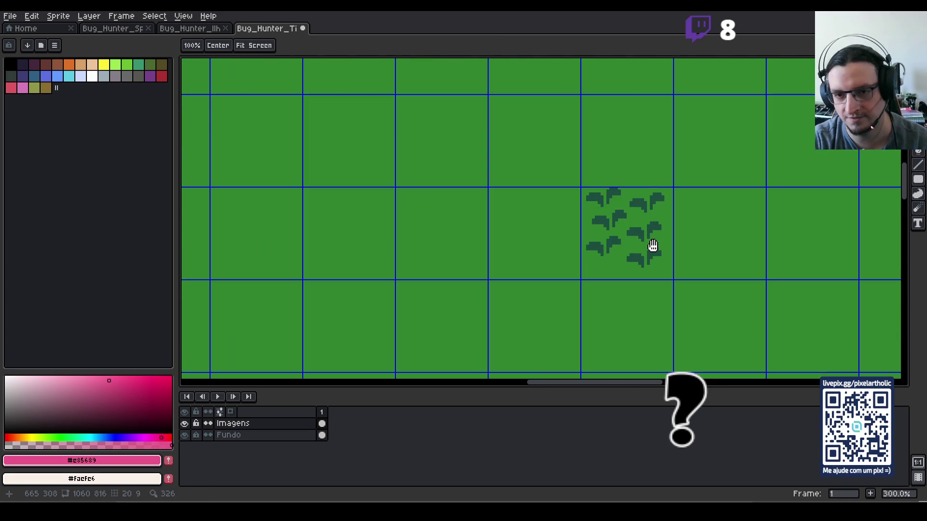
mouse_move(581, 174)
mouse_down()
mouse_move(681, 282)
mouse_move(534, 256)
mouse_move(554, 262)
mouse_up()
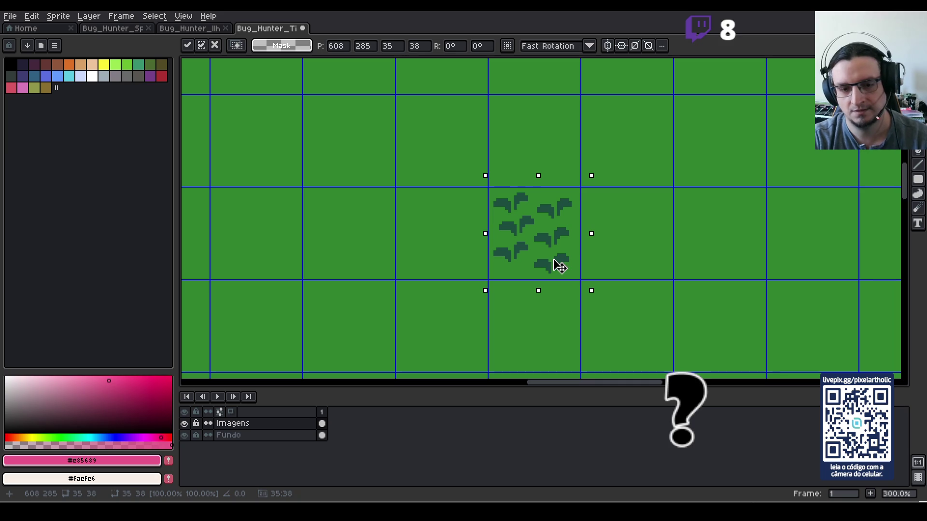
click(621, 241)
scroll(623, 240, up, 1)
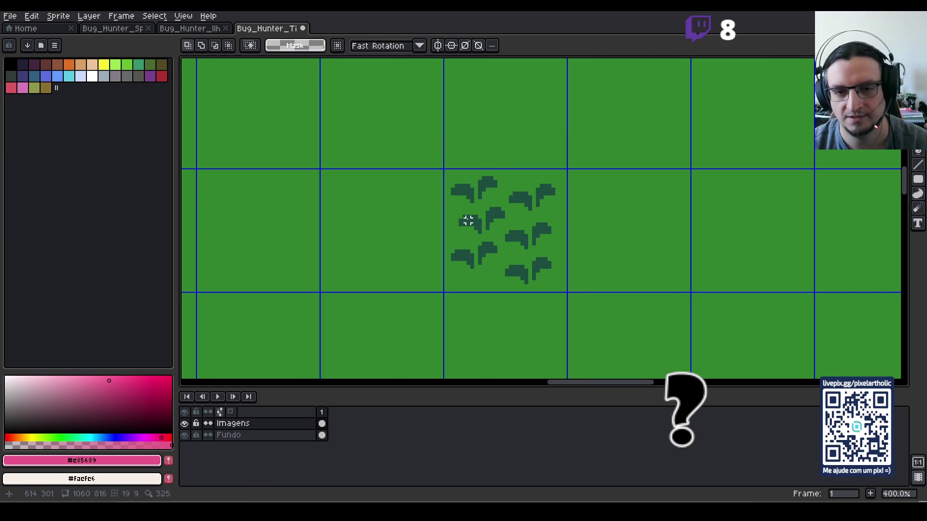
- Draw a small two-leaf sprig in #1c4d3f with the 1px Pencil in the empty tile
alt+click(464, 186)
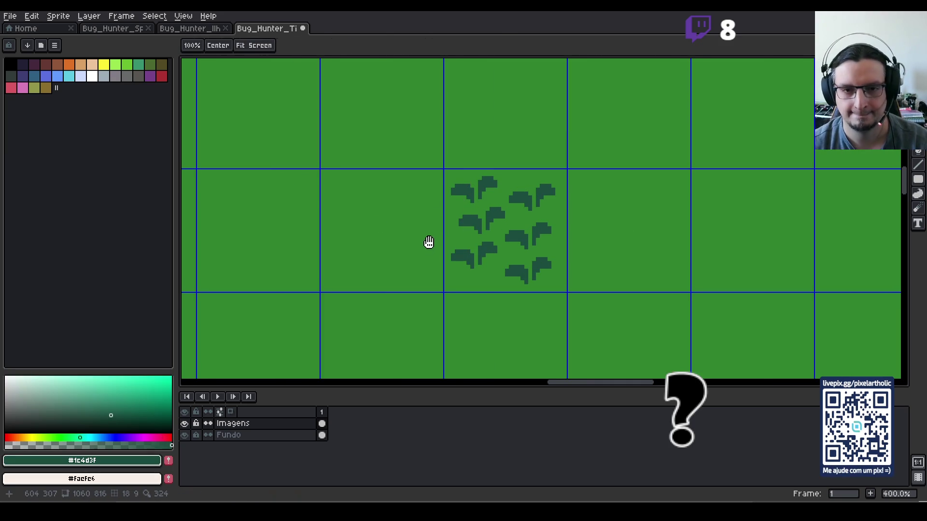
drag(435, 240, 527, 258)
key(b)
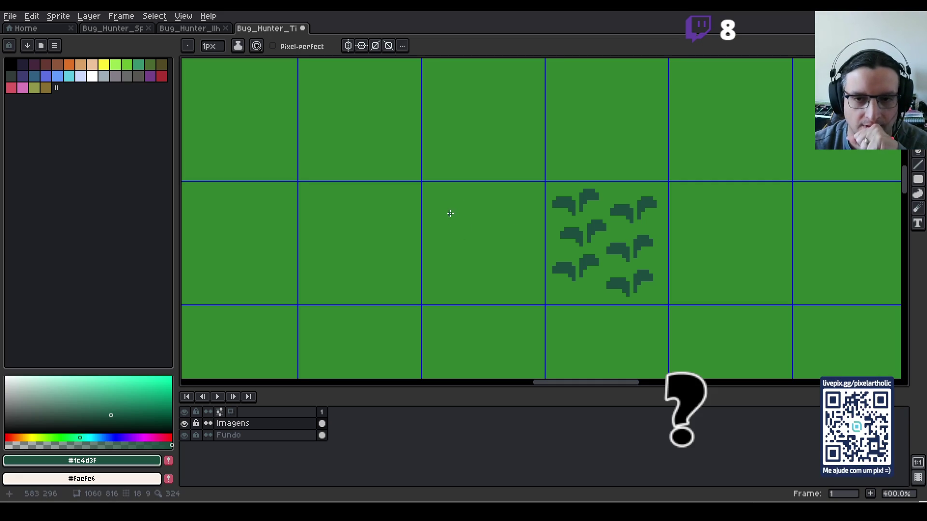
drag(443, 193, 445, 200)
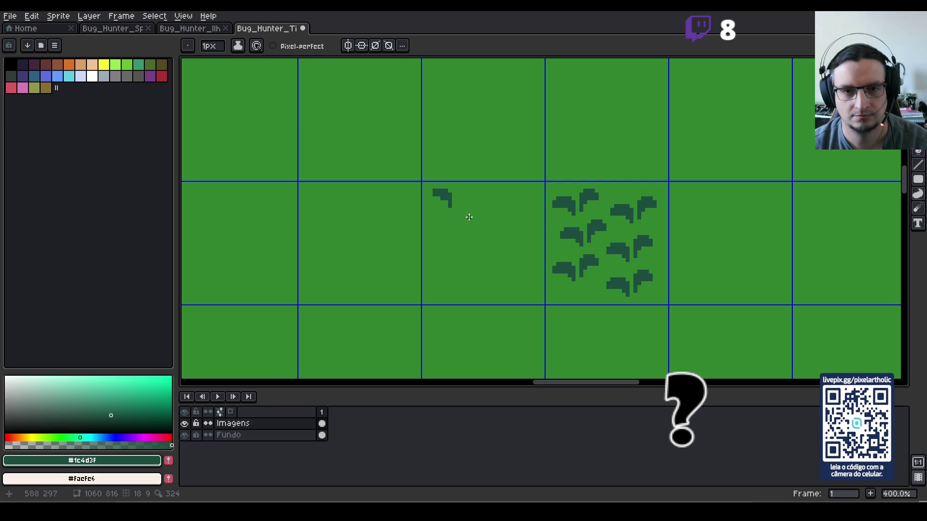
drag(458, 198, 463, 190)
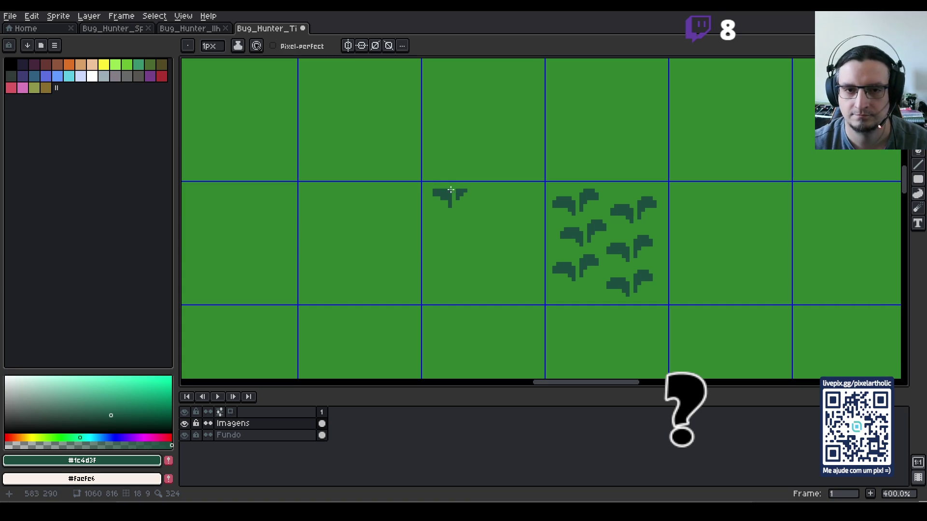
drag(461, 190, 465, 186)
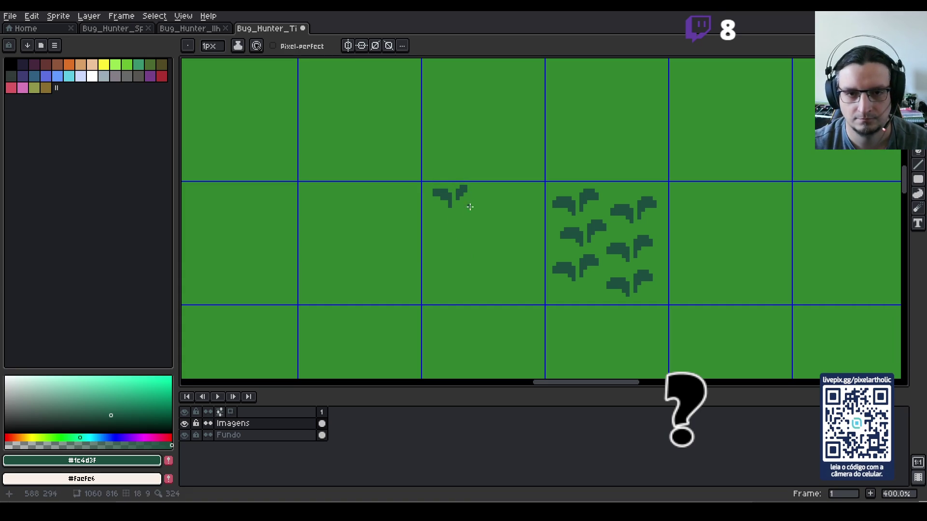
- Move the dense leaf cluster further right on the sheet
key(m)
drag(420, 167, 470, 217)
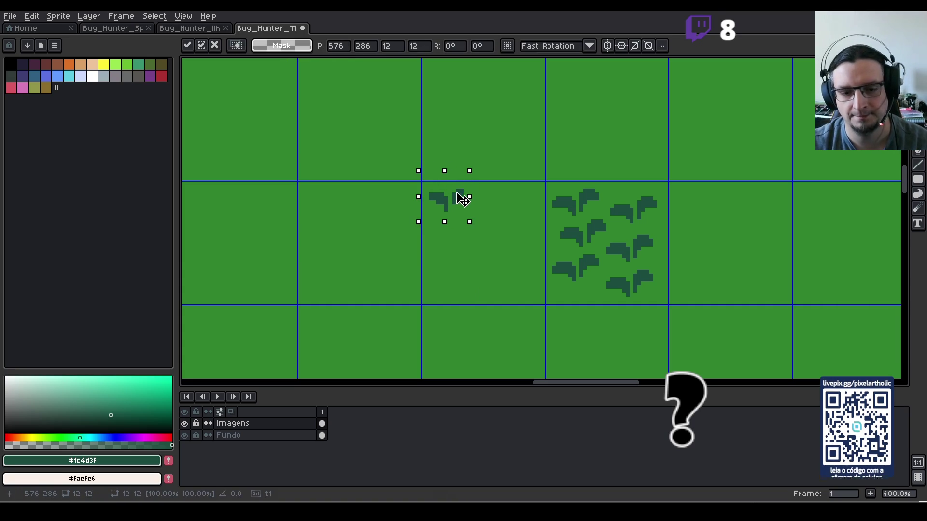
click(507, 219)
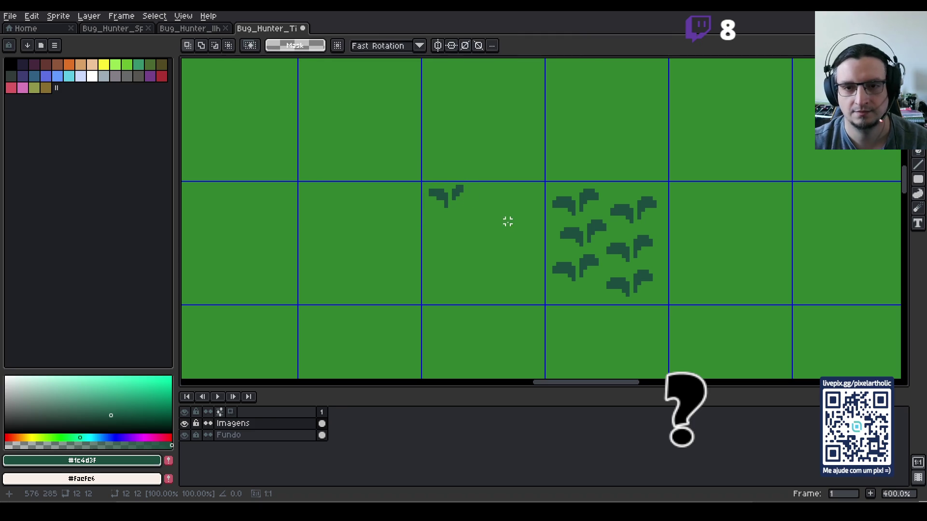
drag(546, 167, 682, 319)
mouse_move(633, 277)
mouse_down()
mouse_move(703, 227)
mouse_move(723, 273)
mouse_up()
click(515, 244)
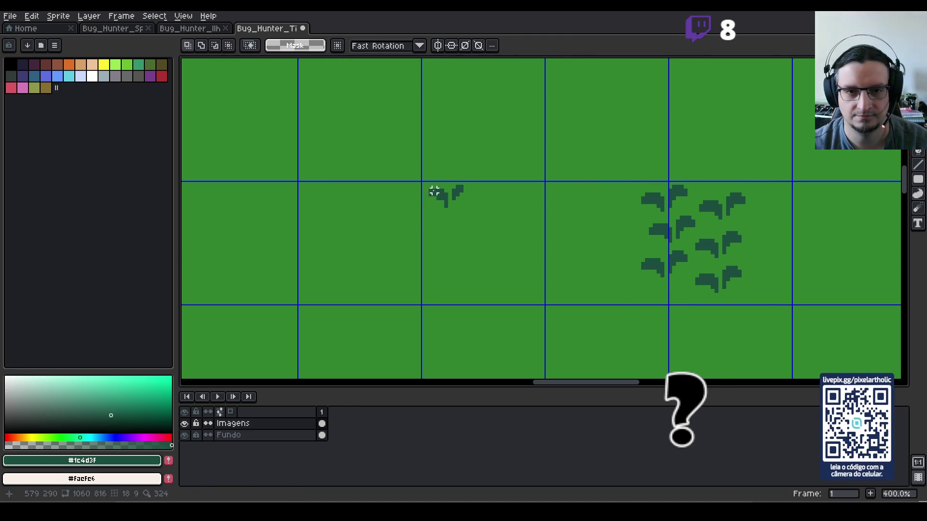
- Place copies of the small leaf and copy a small leaf group into the sparse tile
mouse_move(422, 171)
mouse_down()
mouse_move(480, 229)
mouse_move(469, 206)
mouse_move(613, 240)
mouse_up()
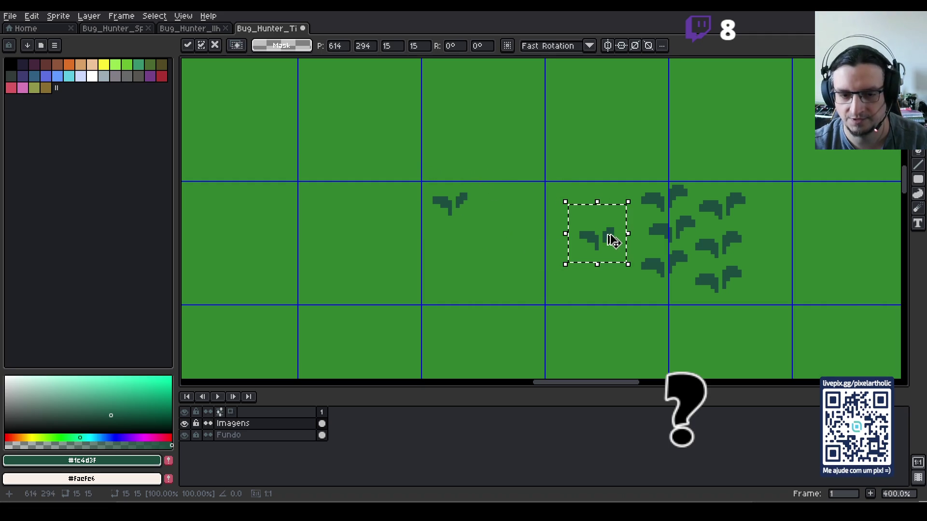
click(527, 183)
mouse_move(410, 166)
mouse_down()
mouse_move(497, 233)
mouse_move(467, 205)
mouse_move(529, 234)
mouse_move(526, 215)
mouse_move(454, 241)
mouse_move(503, 217)
mouse_move(494, 217)
mouse_move(532, 226)
mouse_move(526, 207)
mouse_up()
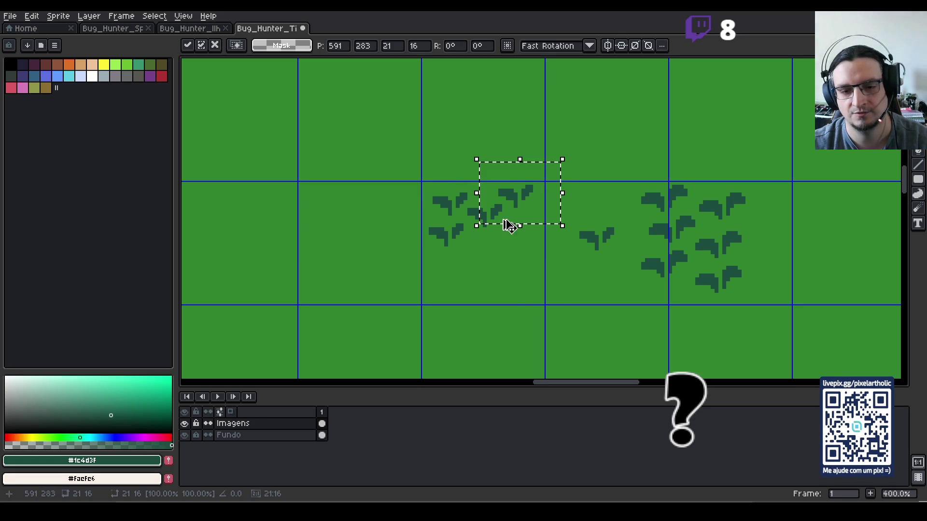
click(569, 256)
drag(561, 264, 628, 213)
mouse_move(606, 245)
mouse_down()
mouse_move(532, 230)
mouse_move(471, 270)
mouse_move(494, 257)
mouse_move(464, 271)
mouse_move(456, 265)
mouse_move(467, 265)
mouse_move(474, 294)
mouse_move(468, 284)
mouse_move(535, 267)
mouse_move(531, 259)
mouse_move(515, 293)
mouse_move(540, 291)
mouse_move(488, 279)
mouse_move(498, 275)
mouse_move(460, 290)
mouse_up()
click(488, 307)
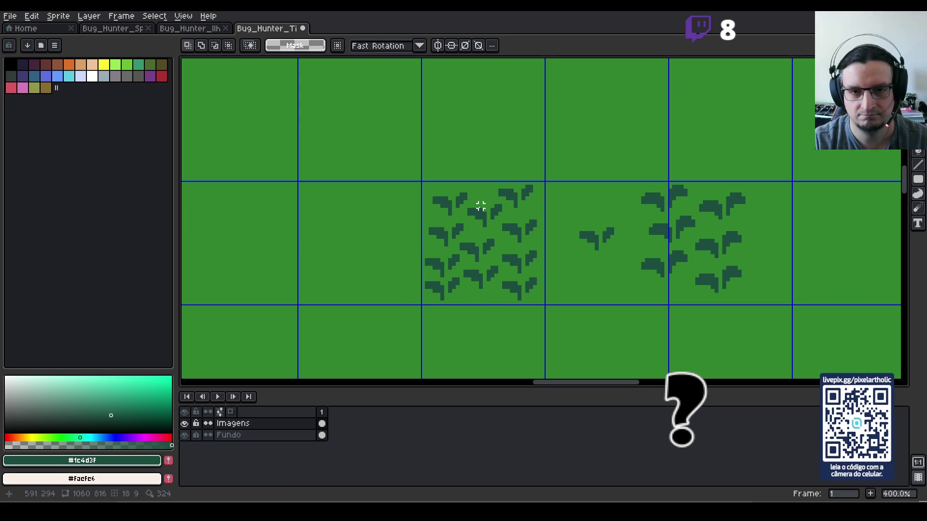
- Nudge the corner leaf one pixel up and left, and shift nearby leaves in the dense tile
scroll(481, 207, up, 1)
drag(408, 171, 459, 217)
key(Left)
key(Left)
key(Up)
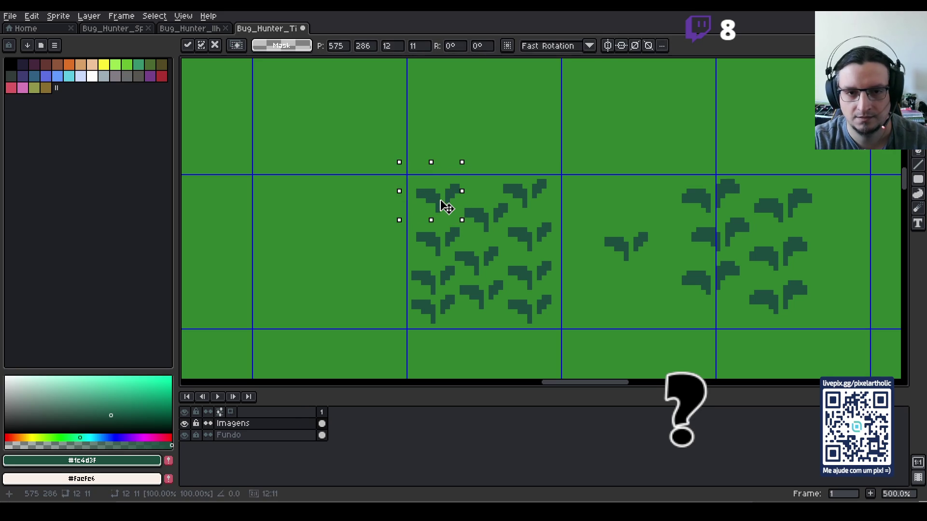
click(496, 200)
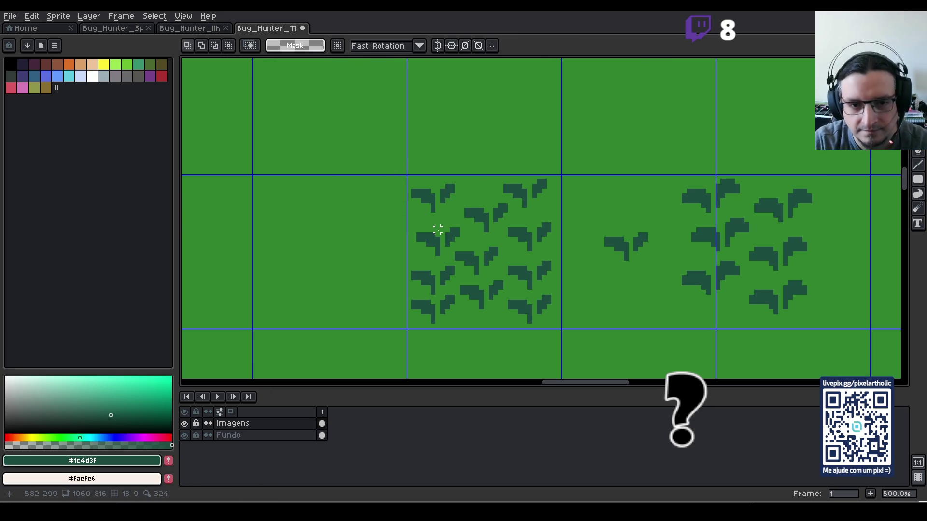
mouse_move(413, 216)
mouse_down()
mouse_move(457, 258)
mouse_move(445, 238)
mouse_move(459, 247)
mouse_up()
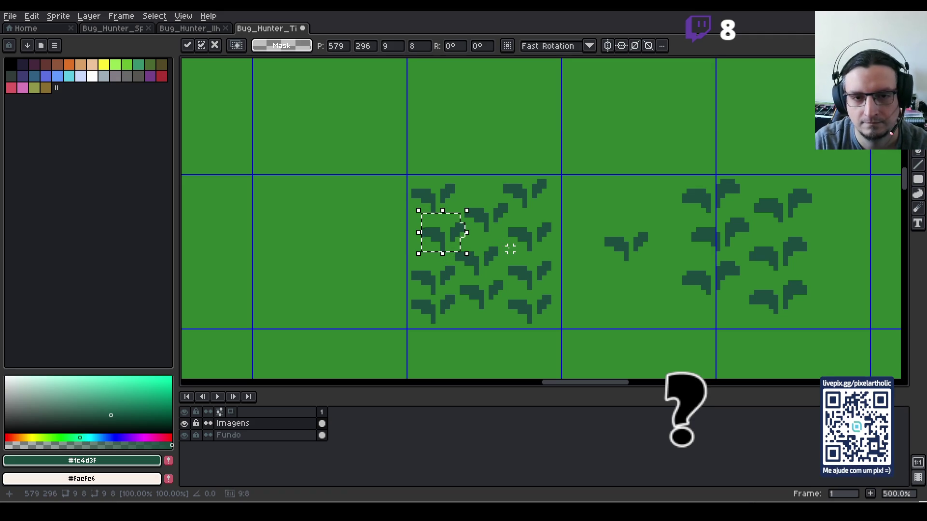
click(486, 255)
- Shift the centre leaves right and reposition the lower-left leaf of the dense tile
scroll(447, 259, up, 1)
mouse_move(454, 236)
mouse_down()
mouse_move(510, 280)
mouse_move(513, 256)
mouse_up()
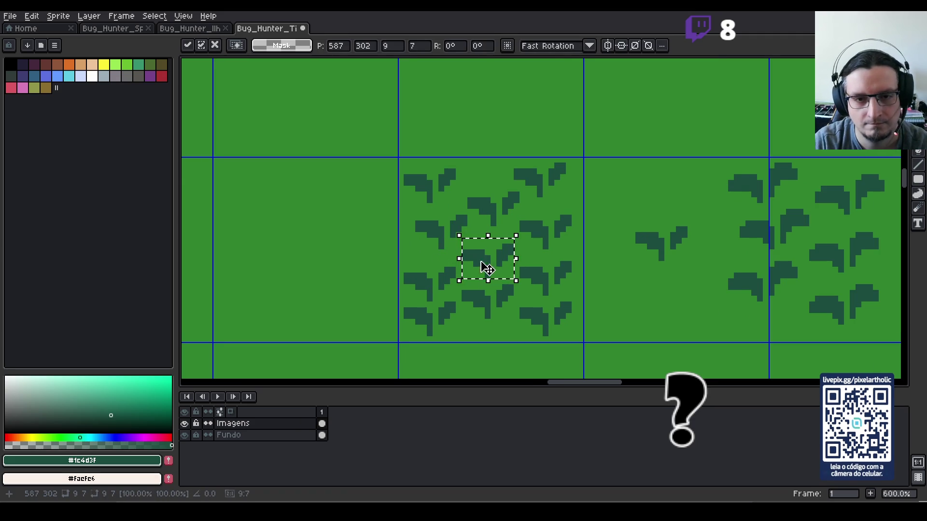
click(408, 261)
drag(407, 253, 464, 304)
drag(401, 265, 415, 285)
click(449, 290)
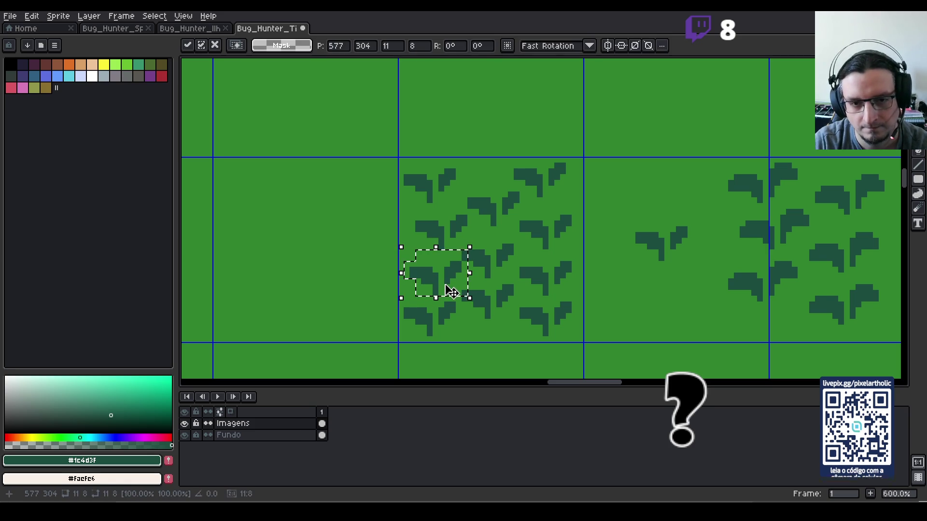
click(435, 316)
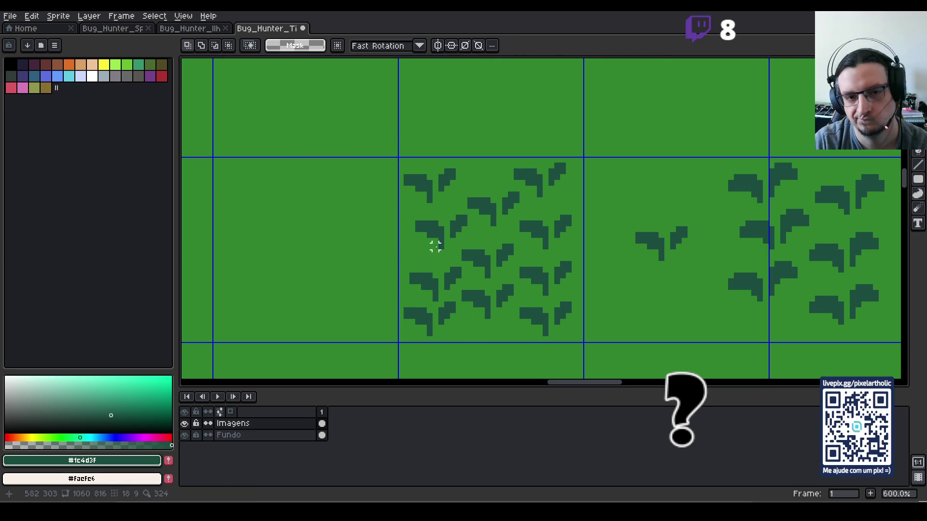
drag(464, 240, 481, 253)
drag(510, 274, 511, 274)
- Duplicate the dense leaf tile one cell left, then the pair one cell down, into a 2×2 block
click(533, 292)
scroll(545, 281, down, 4)
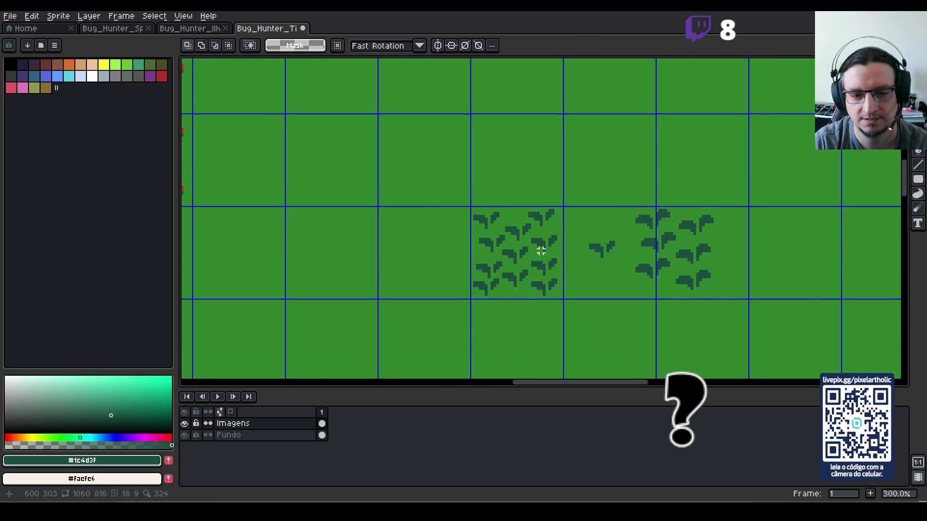
scroll(543, 253, down, 2)
scroll(543, 252, up, 2)
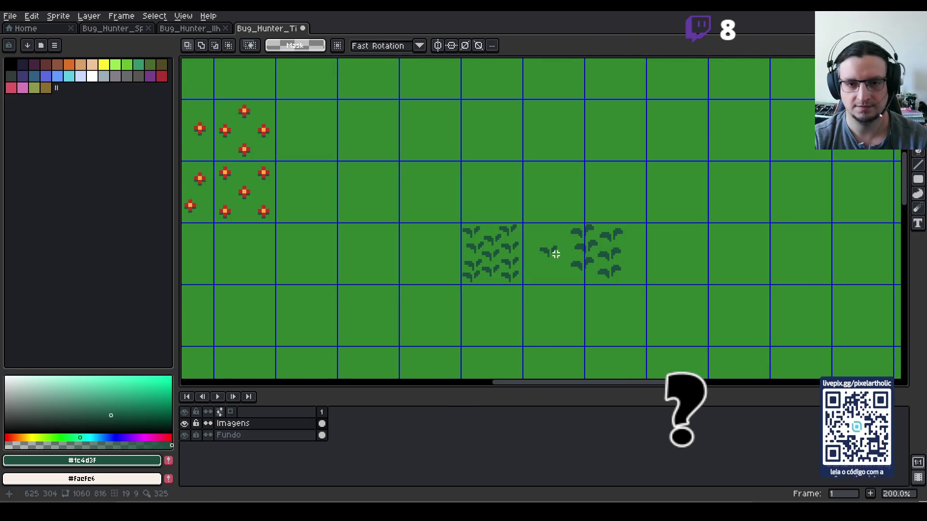
scroll(544, 250, down, 1)
mouse_move(521, 250)
mouse_down()
mouse_move(529, 259)
mouse_move(530, 229)
mouse_up()
key(ctrl+Left)
key(Return)
key(ctrl+Down)
key(ctrl+d)
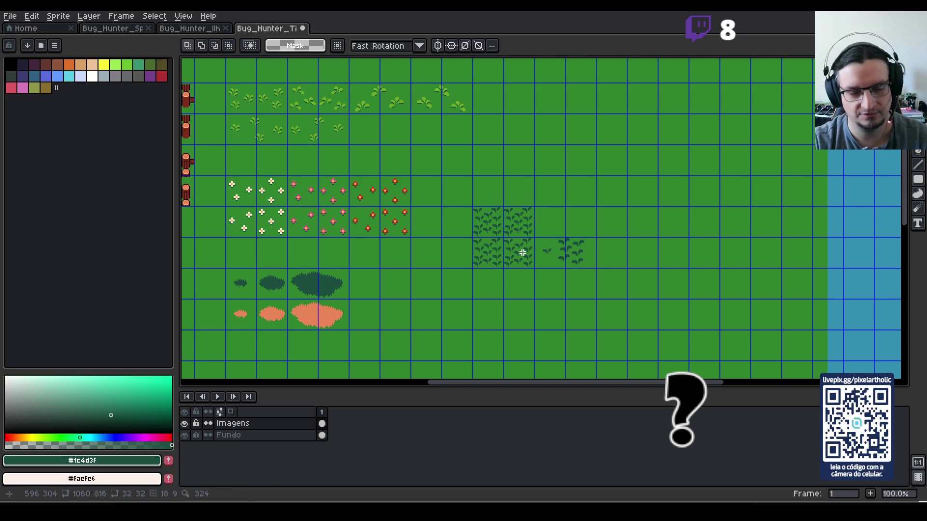
- Hide the tile grid to check how the leaf pattern repeats, then show it again
key(ctrl+apostrophe)
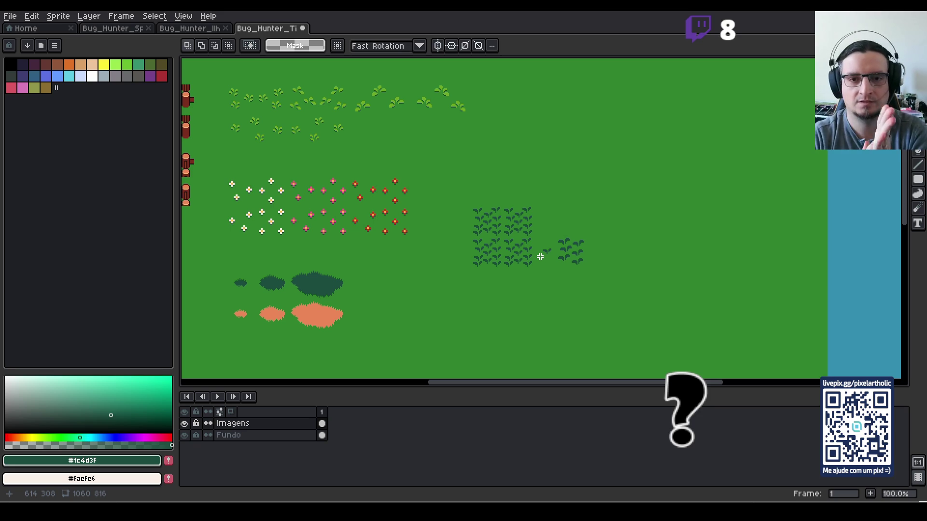
scroll(499, 237, up, 2)
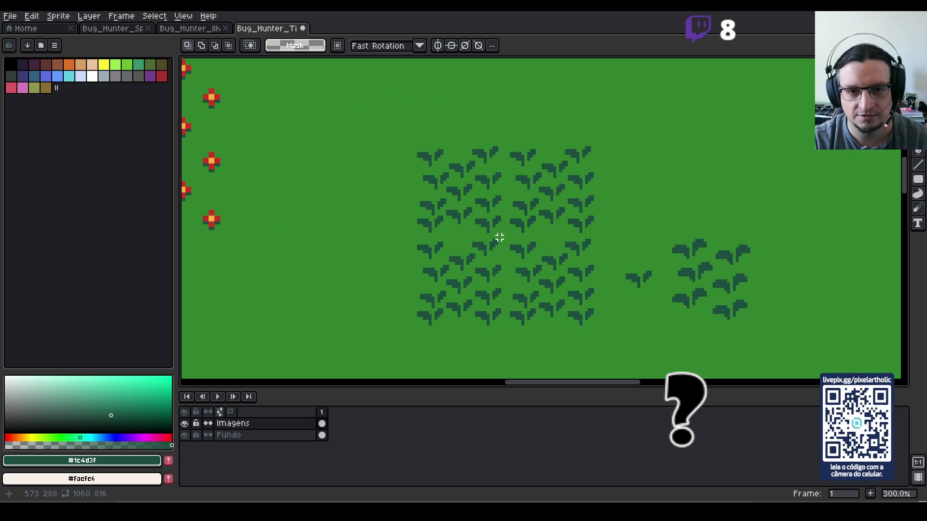
key(ctrl+apostrophe)
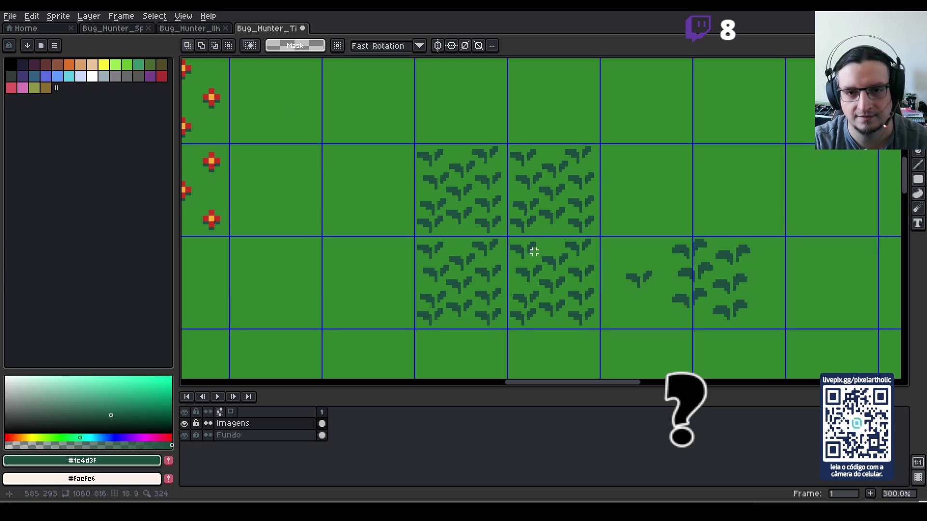
scroll(632, 275, up, 1)
- Copy the seam leaf cluster one tile left so the stacked dense tiles join seamlessly
mouse_move(613, 252)
mouse_down()
mouse_move(664, 299)
mouse_move(525, 238)
mouse_move(538, 229)
mouse_up()
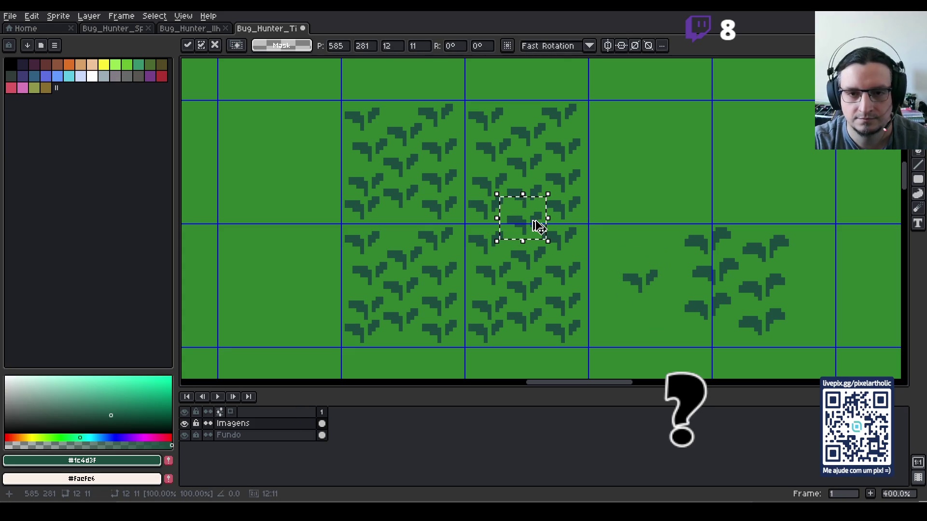
key(shift+Left)
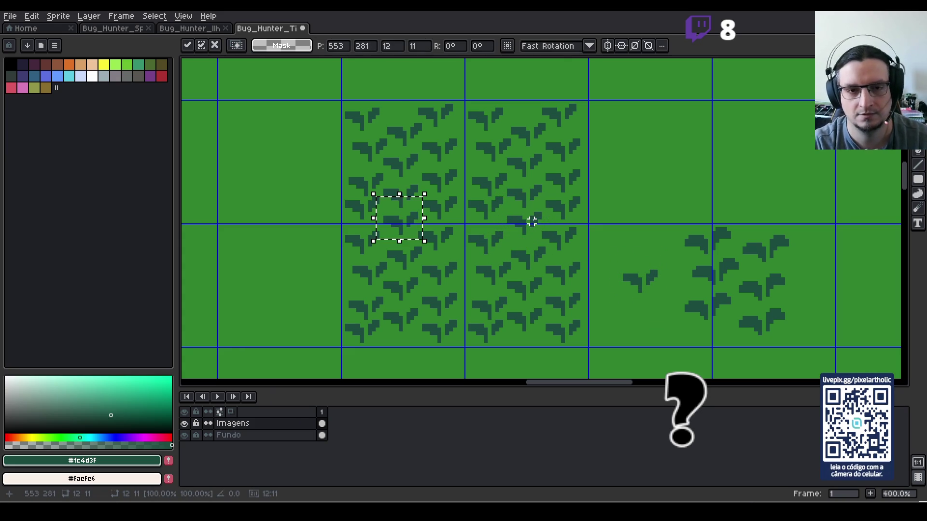
key(Return)
key(ctrl+d)
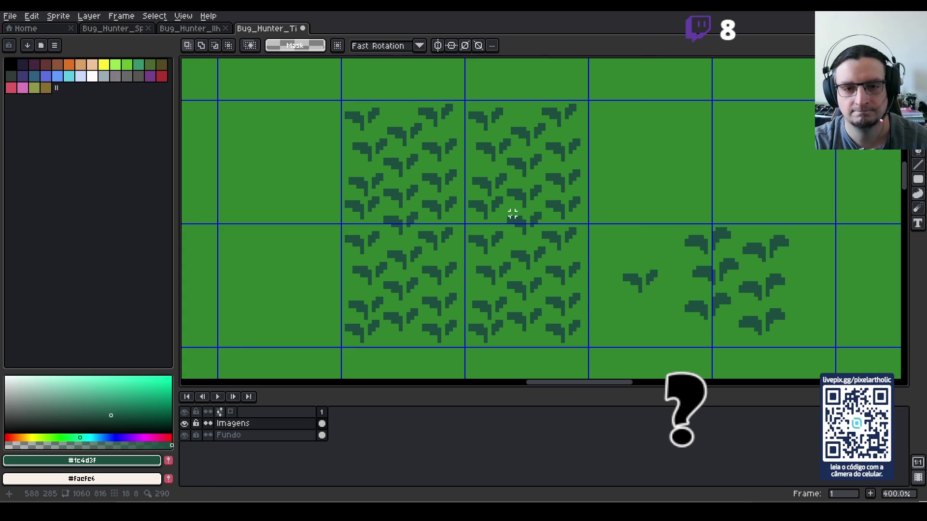
scroll(512, 214, down, 2)
scroll(606, 210, down, 2)
scroll(609, 211, up, 2)
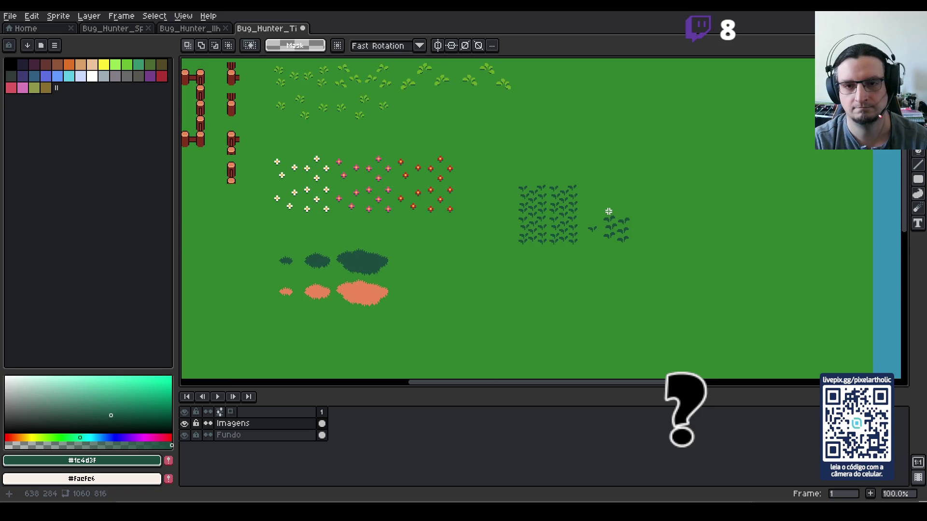
scroll(608, 211, up, 1)
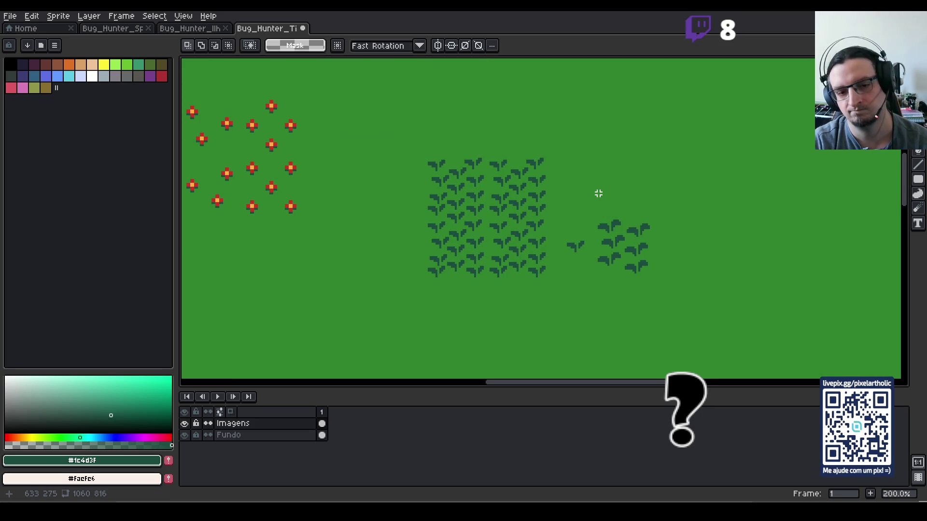
key(ctrl+apostrophe)
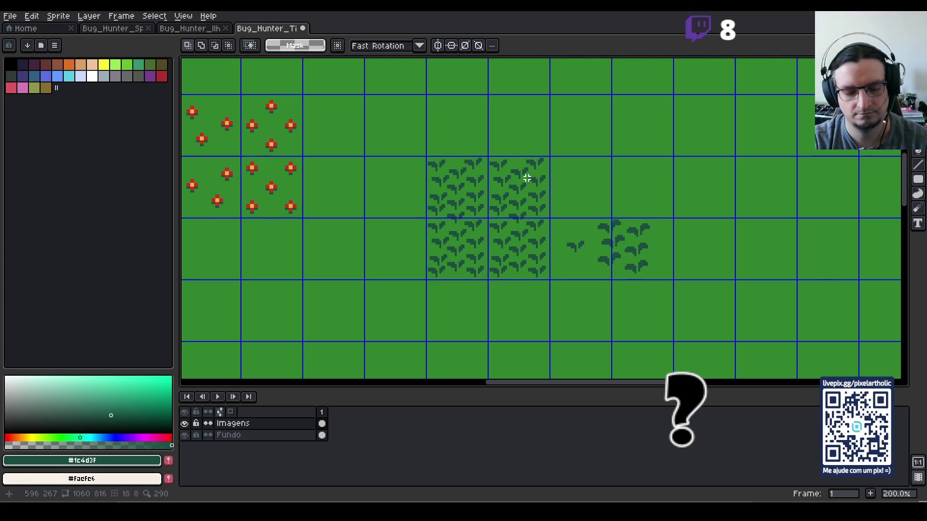
drag(527, 182, 519, 271)
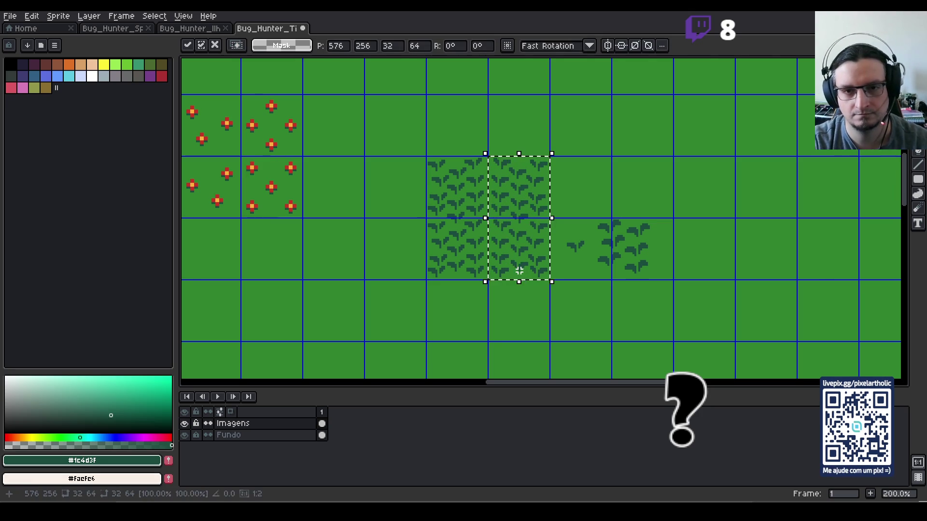
- Move the sparse leaf cluster up and right, and place the lone sprout above it
click(551, 242)
scroll(552, 241, down, 2)
scroll(559, 241, up, 1)
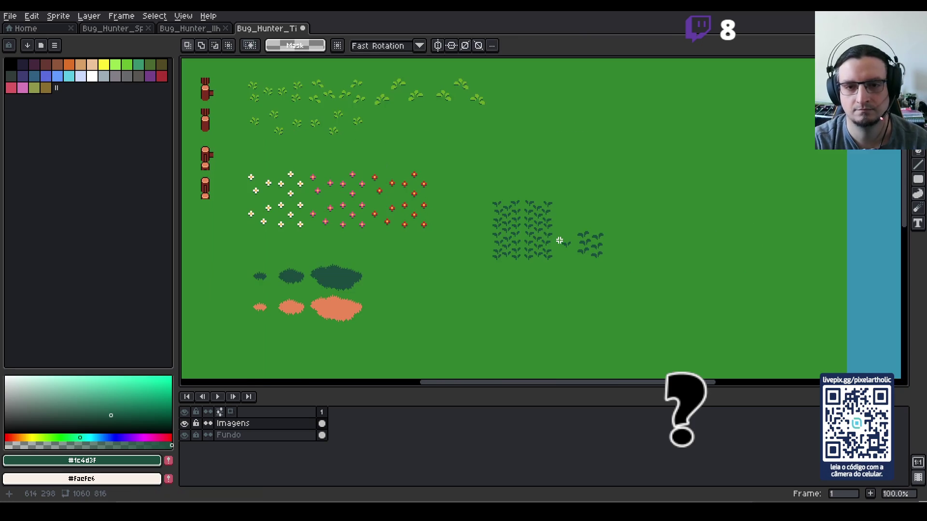
key(ctrl+apostrophe)
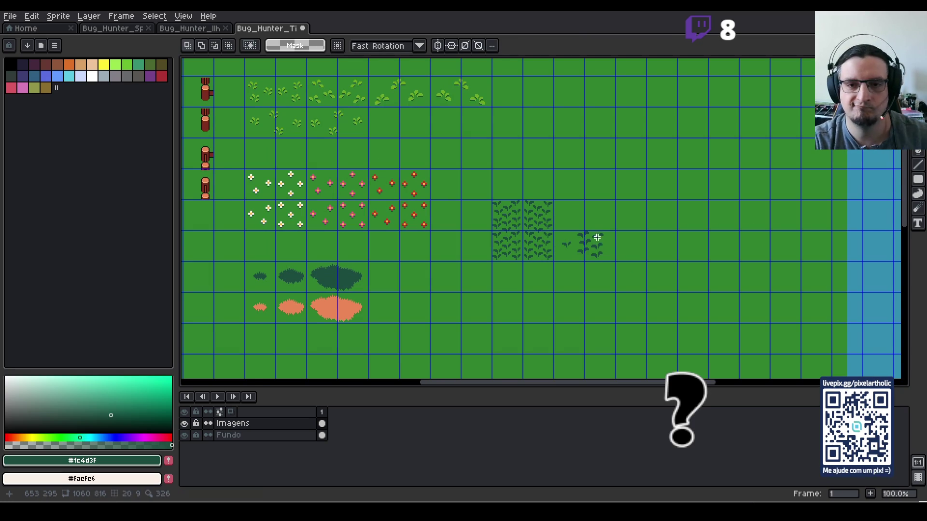
drag(576, 212, 625, 290)
drag(602, 253, 644, 226)
click(553, 313)
scroll(570, 269, up, 1)
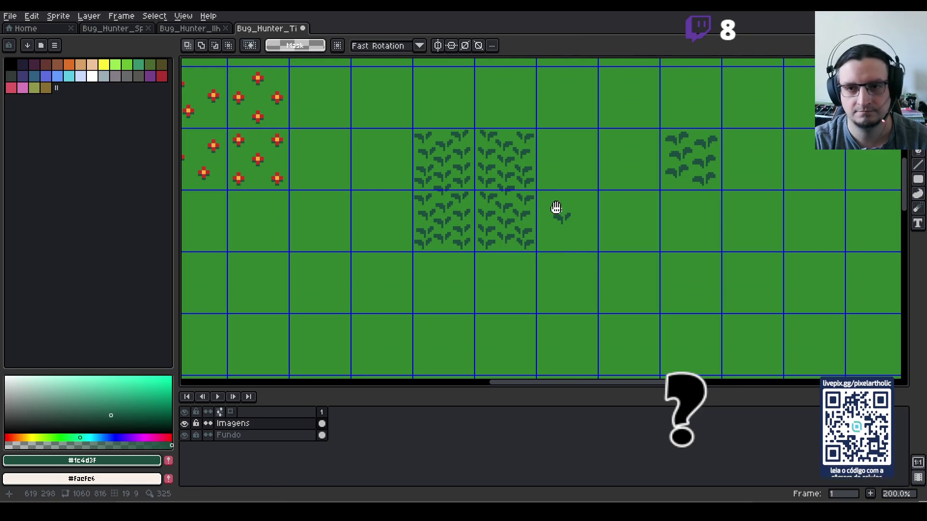
mouse_move(551, 200)
mouse_down()
mouse_move(588, 245)
mouse_move(702, 106)
mouse_up()
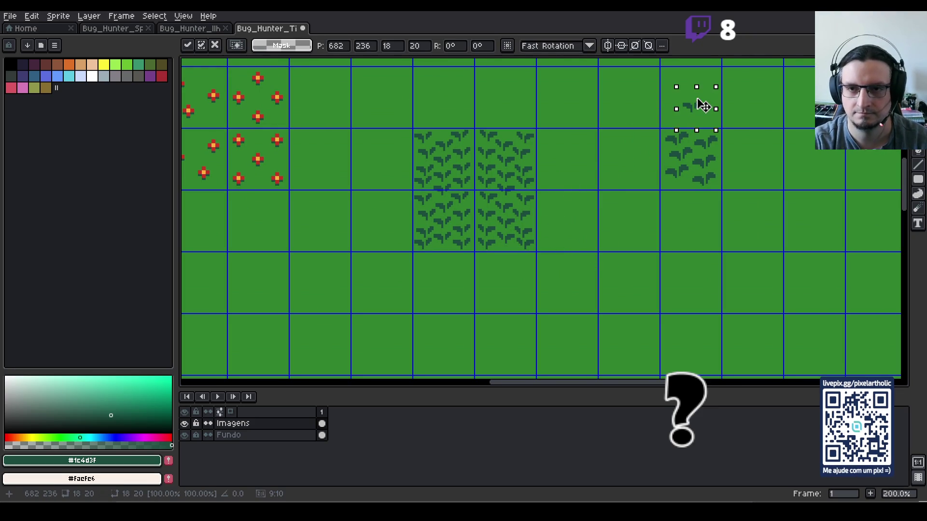
click(511, 161)
- Delete the right-hand column of dense leaf tiles, leaving a single two-tile column
drag(511, 161, 518, 239)
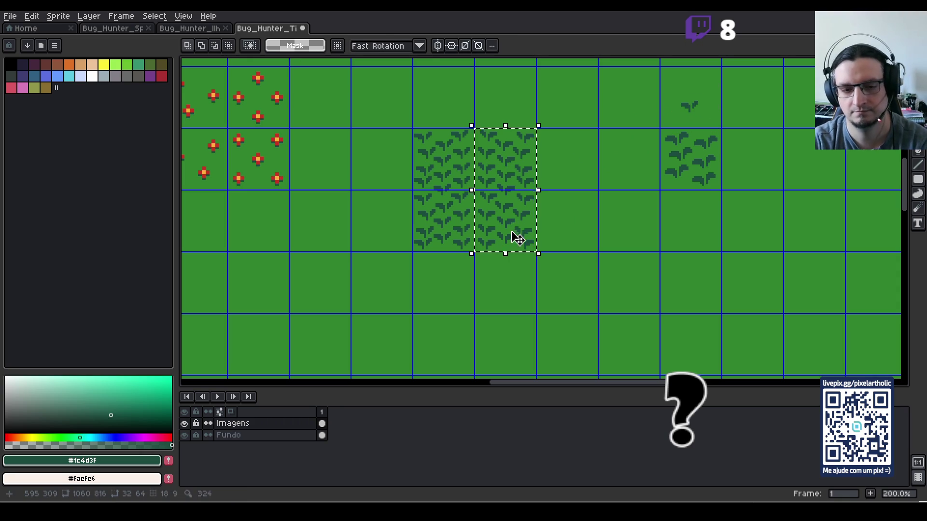
key(Delete)
key(h)
mouse_move(573, 202)
mouse_down()
mouse_move(548, 216)
mouse_move(528, 279)
mouse_up()
scroll(529, 280, down, 1)
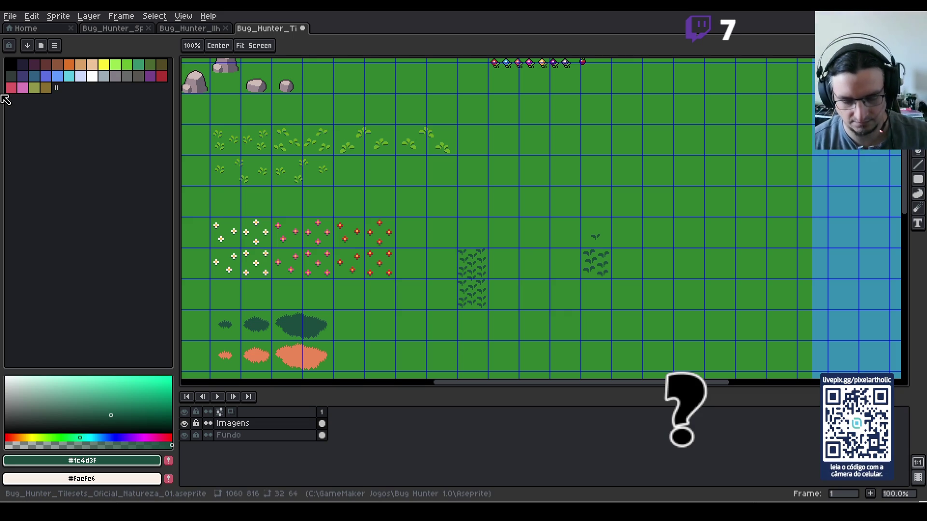
key(m)
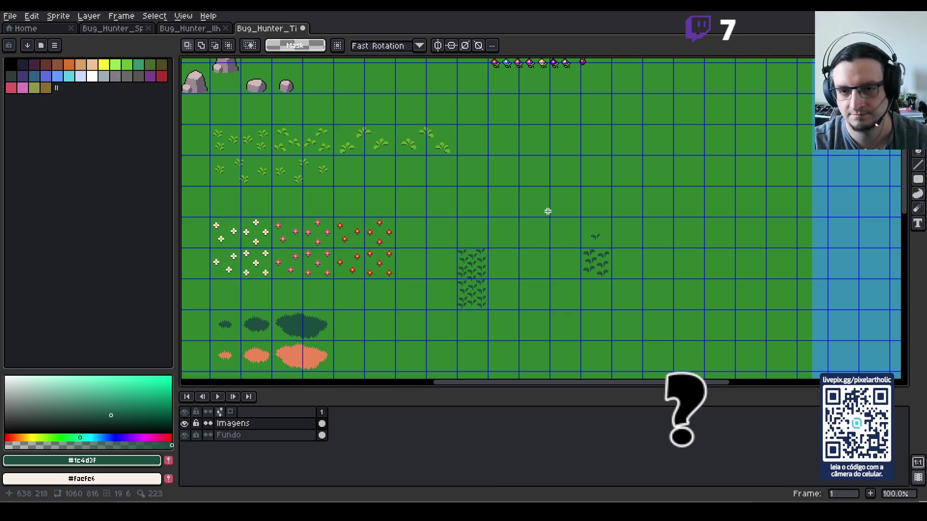
scroll(548, 211, up, 3)
scroll(547, 214, down, 1)
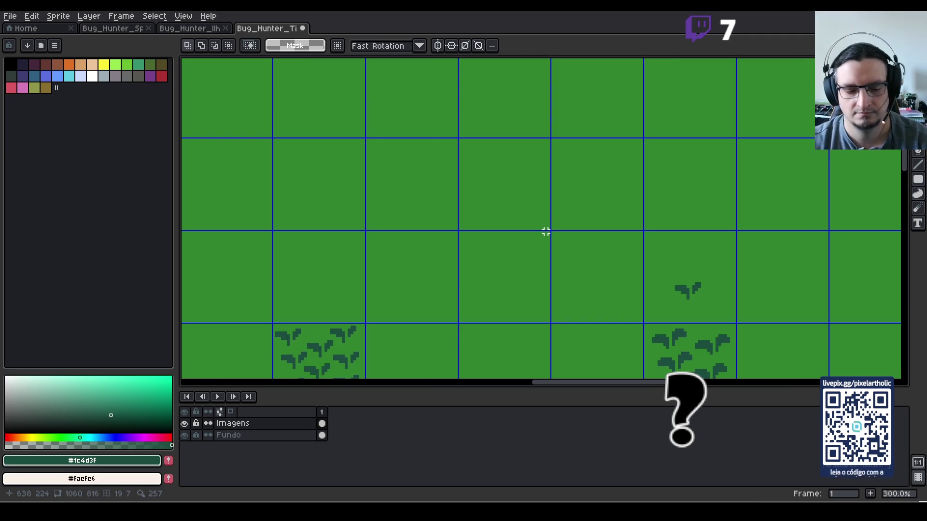
- Copy the small sprout to a new spot with the F7 live preview open
mouse_move(674, 272)
mouse_down()
mouse_move(719, 302)
mouse_move(652, 263)
mouse_move(459, 237)
mouse_move(486, 259)
mouse_move(486, 250)
mouse_up()
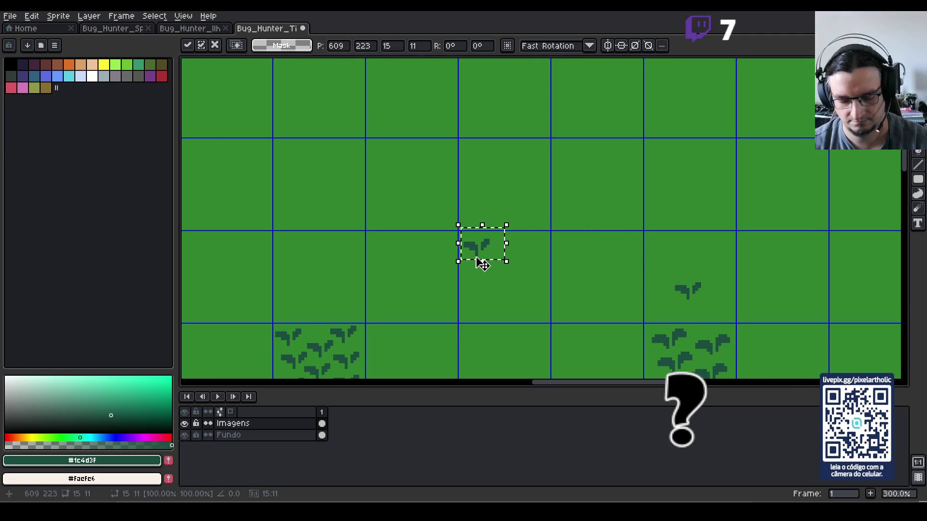
key(F7)
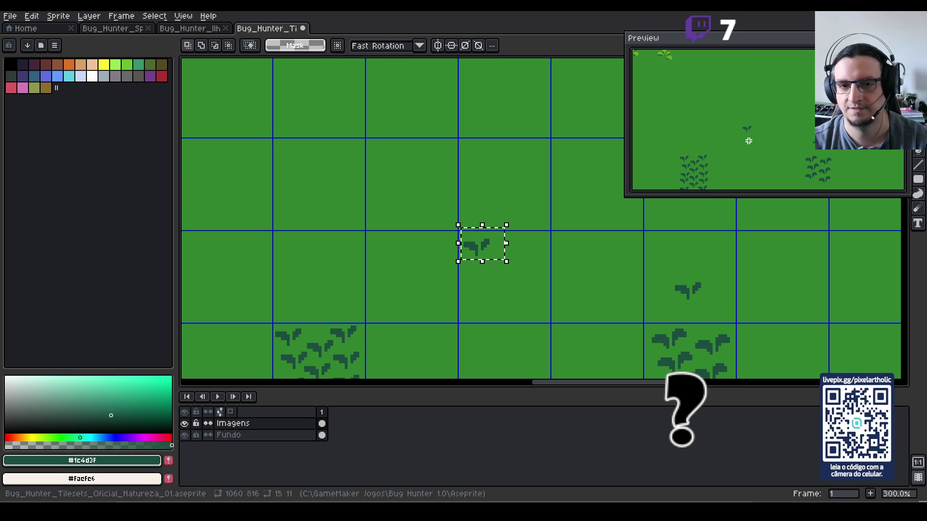
click(489, 247)
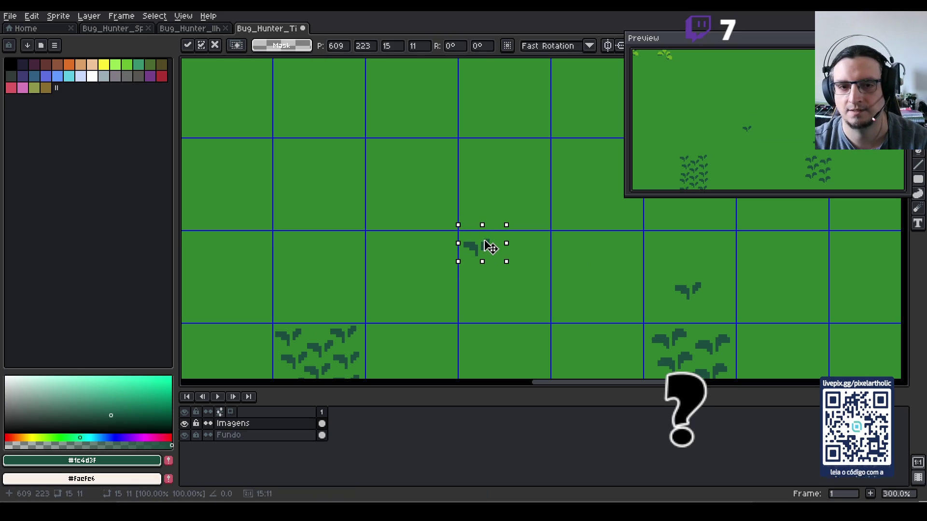
mouse_move(485, 241)
mouse_down()
mouse_move(517, 265)
mouse_move(551, 251)
mouse_up()
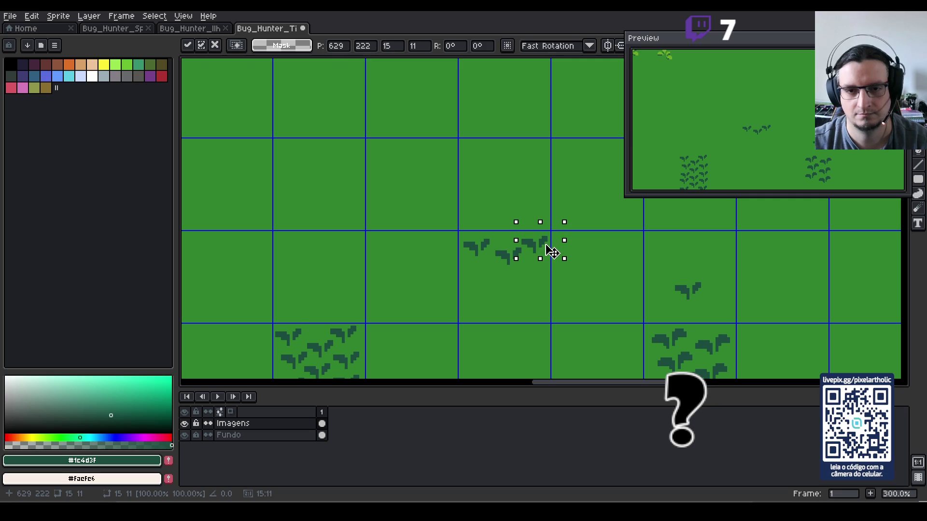
click(531, 285)
- Nudge the sprout row up-left and copy the leaf row down to fill the tile
drag(492, 249, 528, 267)
key(Left)
key(Left)
key(Up)
click(548, 304)
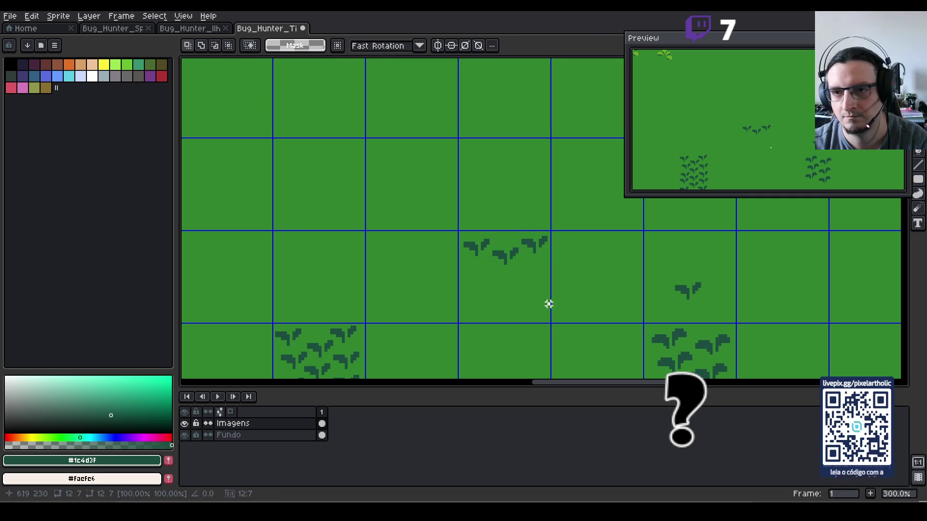
mouse_move(449, 222)
mouse_down()
mouse_move(559, 275)
mouse_move(534, 283)
mouse_move(534, 275)
mouse_move(536, 302)
mouse_up()
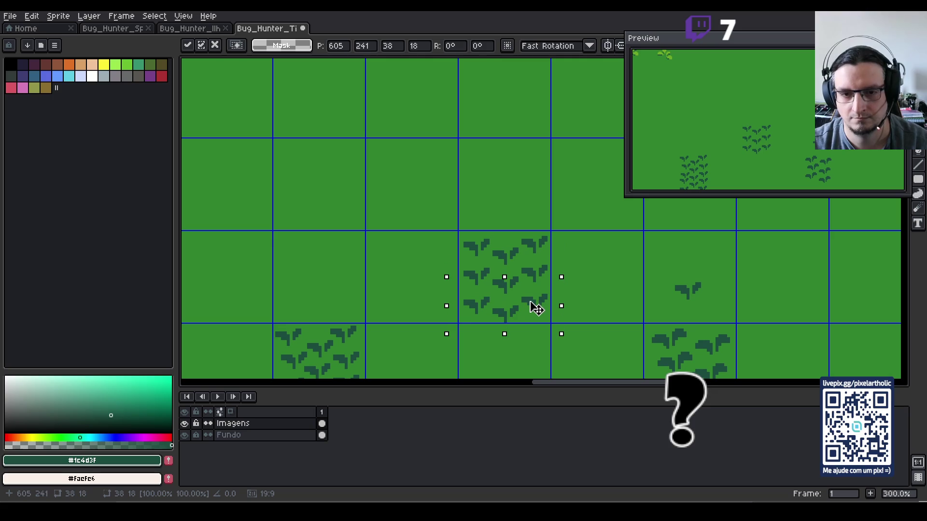
click(554, 323)
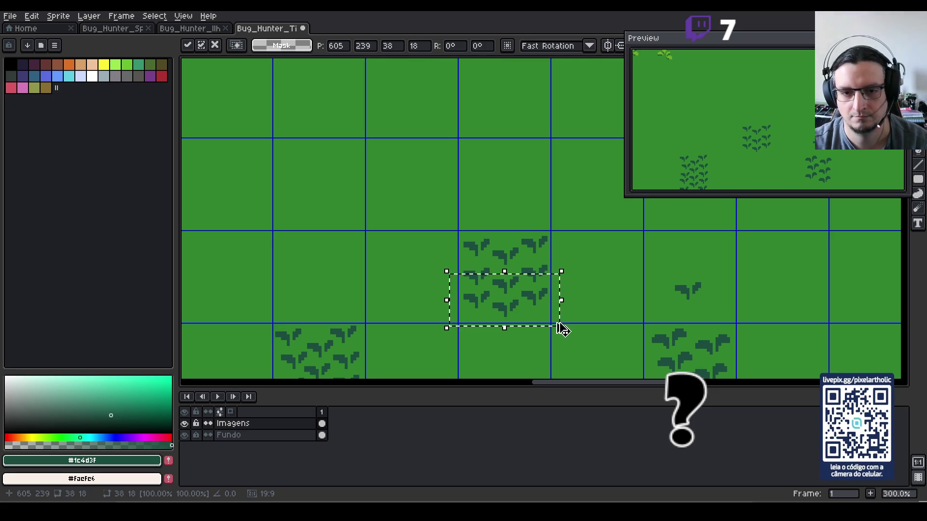
- Copy the filled leaf tile into an adjacent grid cell
drag(502, 289, 505, 292)
key(shift+Up)
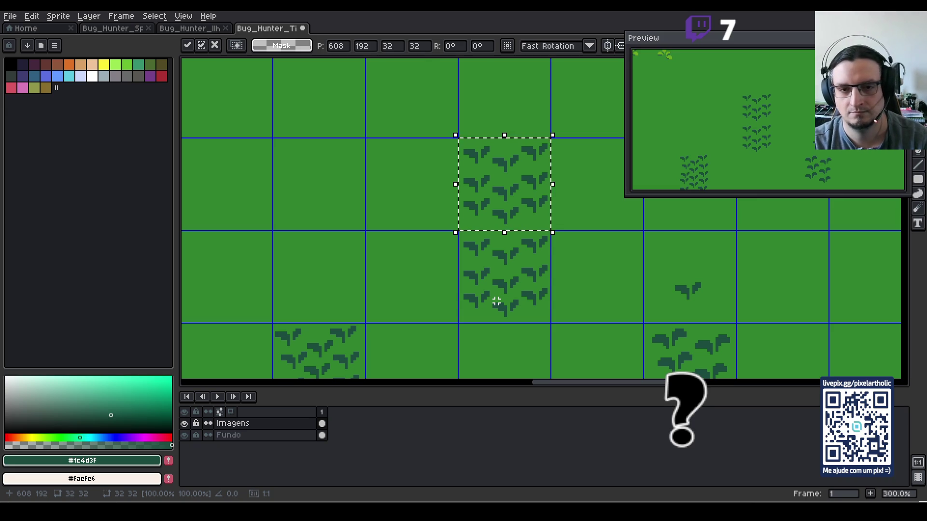
key(shift+Down)
key(shift+Left)
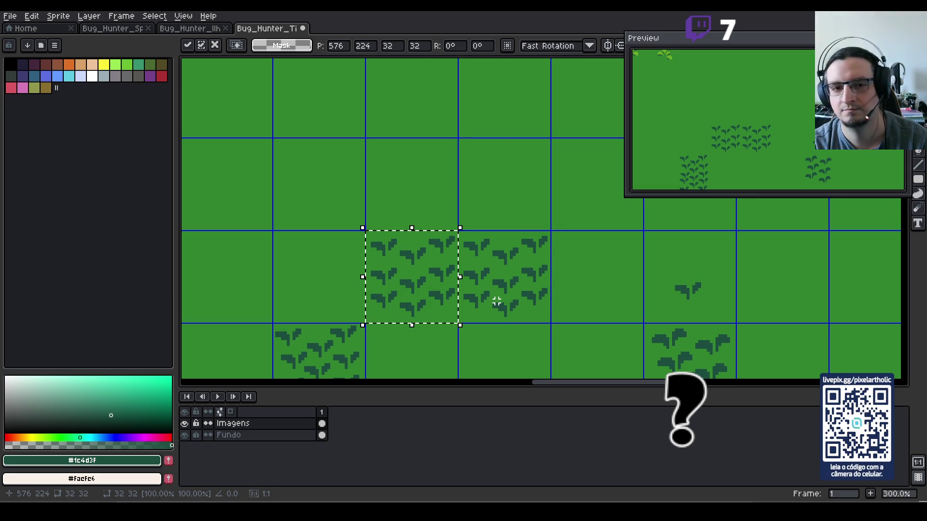
key(shift+Right)
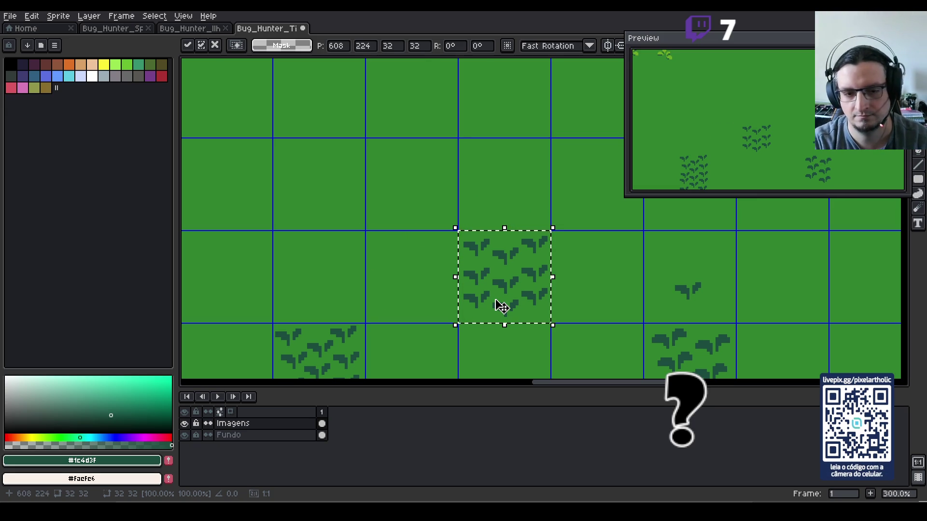
click(459, 228)
- Nudge a leaf column up a few pixels and erase the tile's right column of leaves
drag(449, 223, 488, 314)
key(Up)
key(Up)
key(Up)
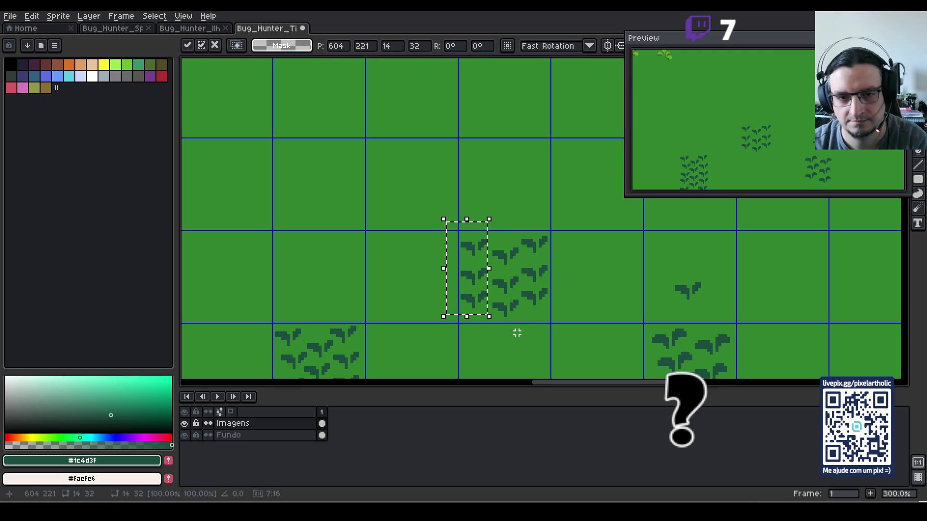
click(514, 321)
drag(458, 285, 492, 314)
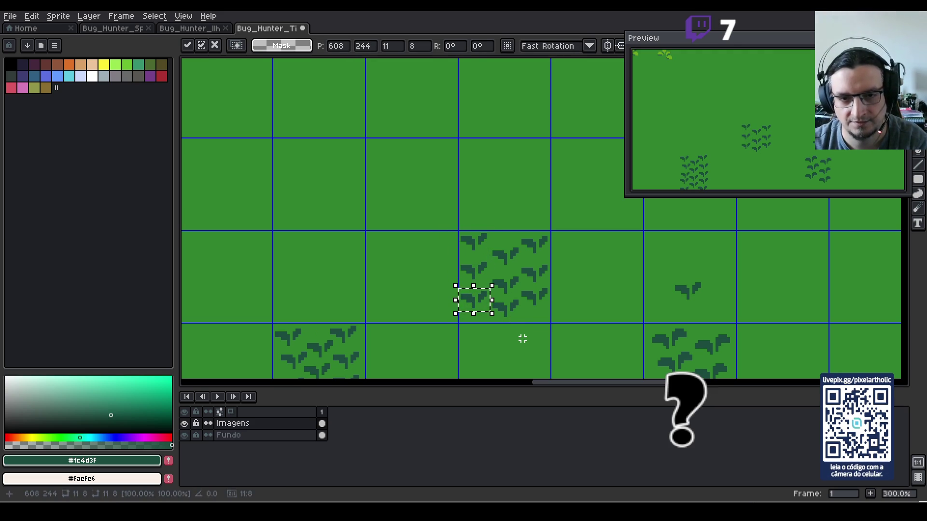
click(523, 315)
drag(520, 228, 555, 319)
key(Delete)
click(497, 273)
drag(485, 292, 538, 326)
click(526, 354)
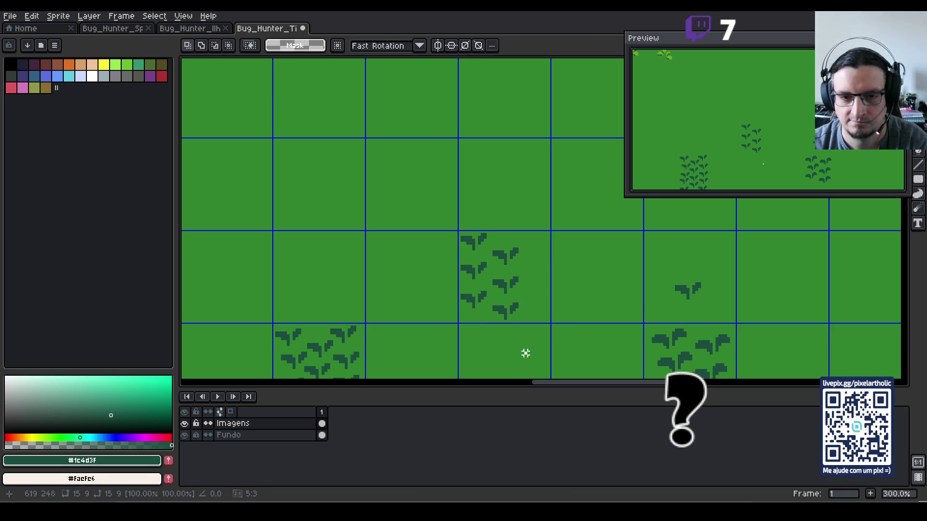
- Duplicate the left and middle leaf columns to refill the tile's right side
drag(445, 211, 490, 315)
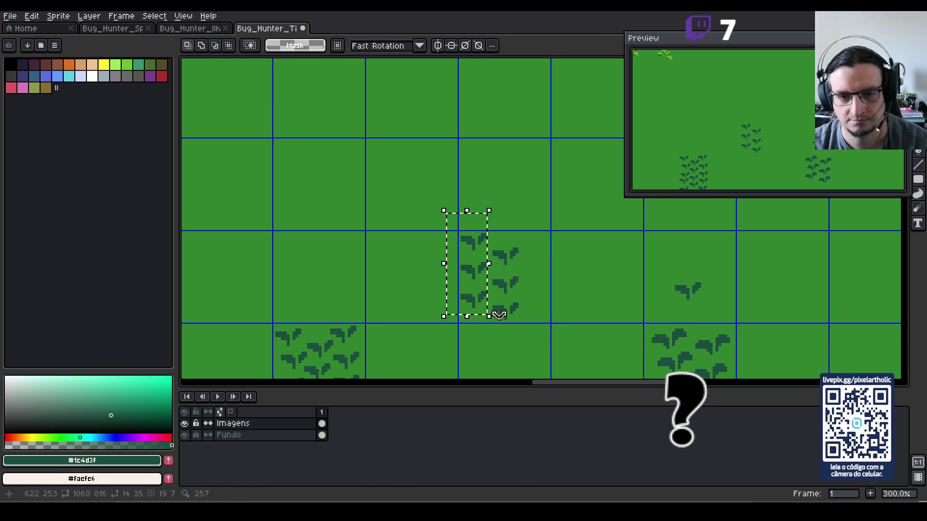
key(ctrl+c)
key(ctrl+v)
key(Right)
key(Right)
key(Right)
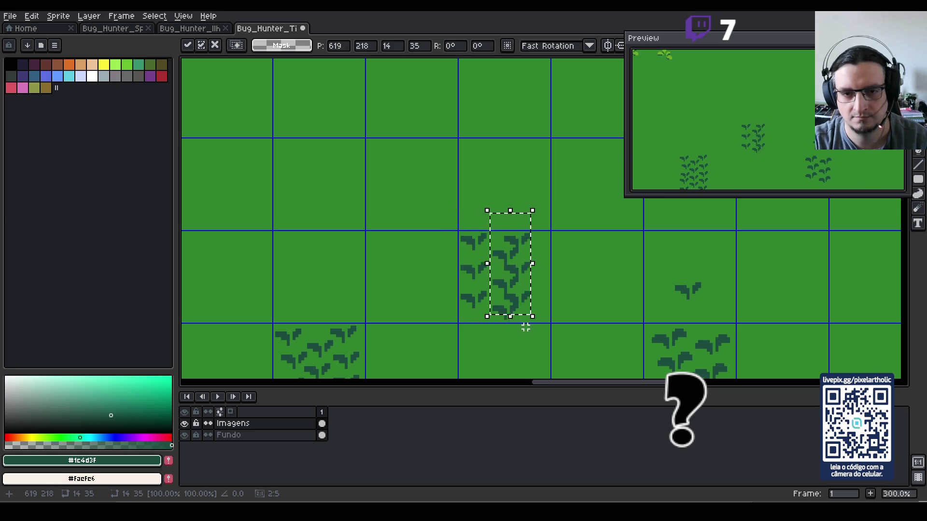
key(Left)
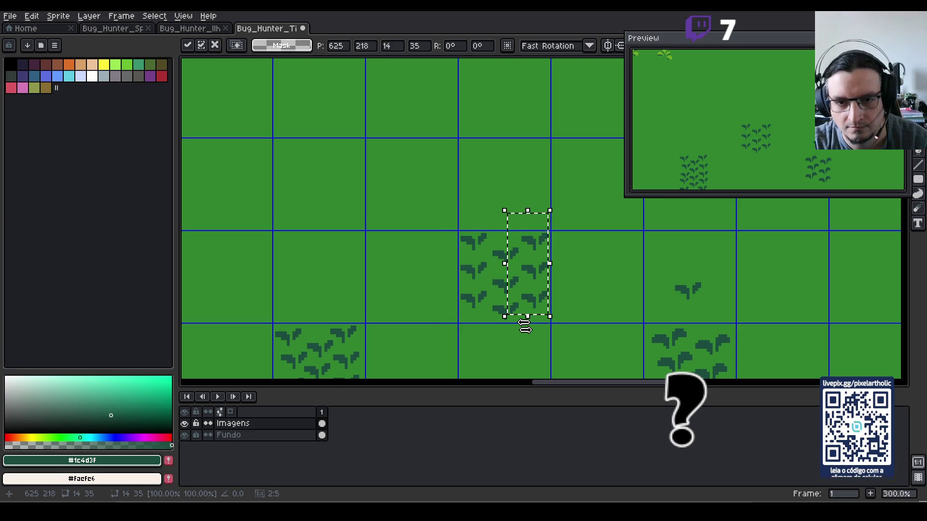
click(525, 328)
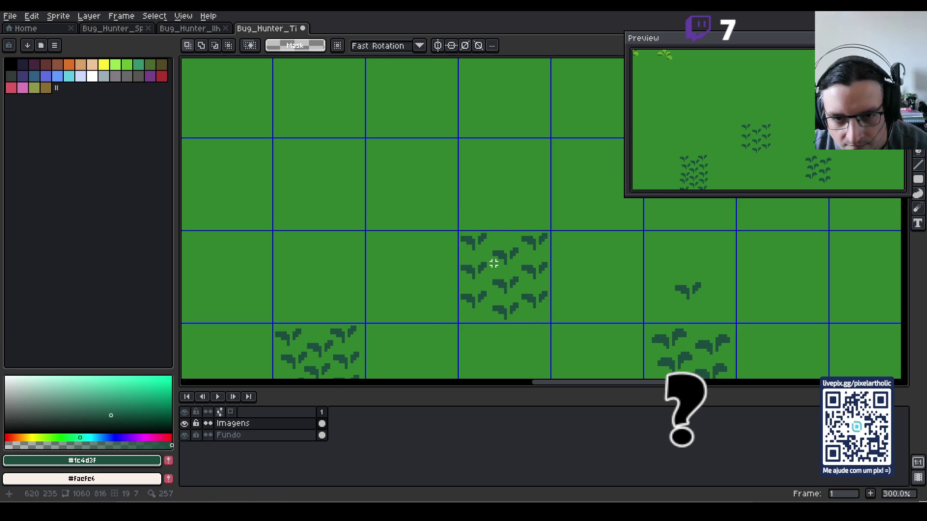
drag(489, 241, 523, 323)
key(ctrl+c)
key(ctrl+v)
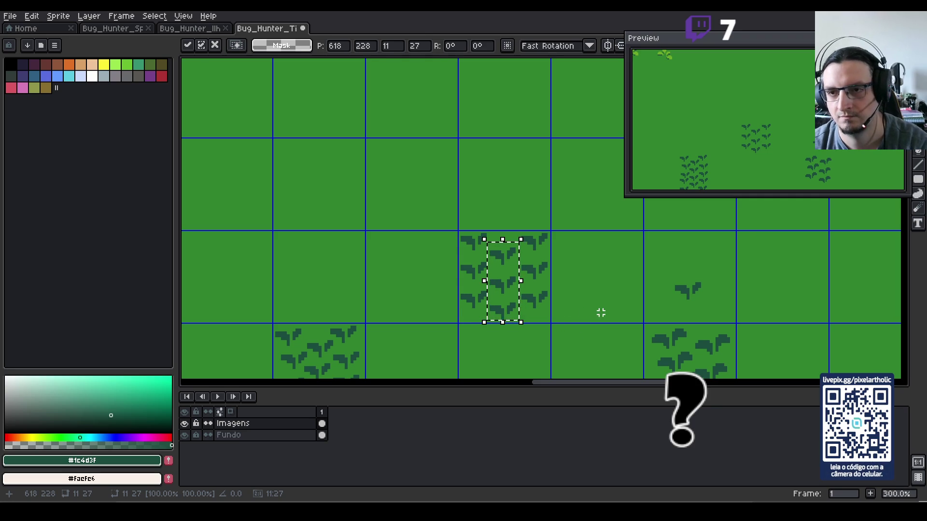
click(592, 316)
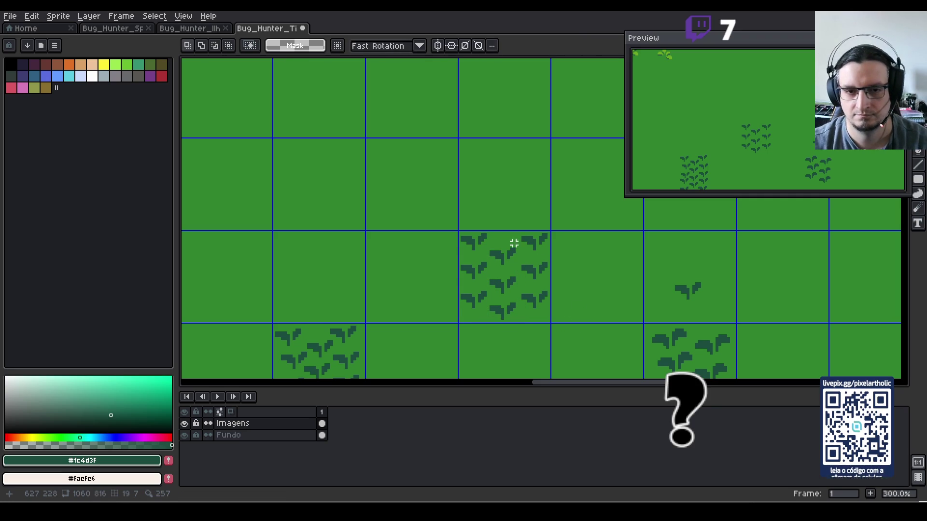
drag(517, 221, 559, 316)
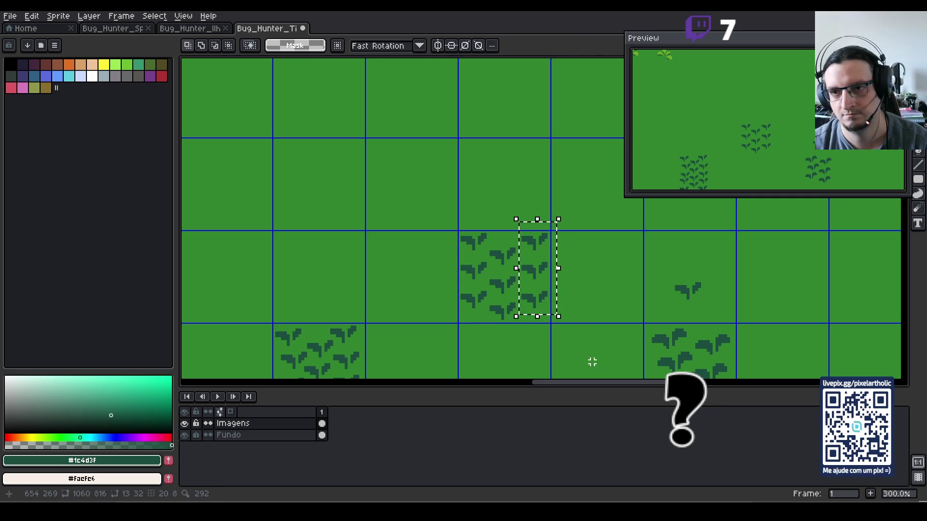
key(ctrl+d)
- Move the leaf tile copy one cell up-right and paste another copy to its right
scroll(583, 315, down, 1)
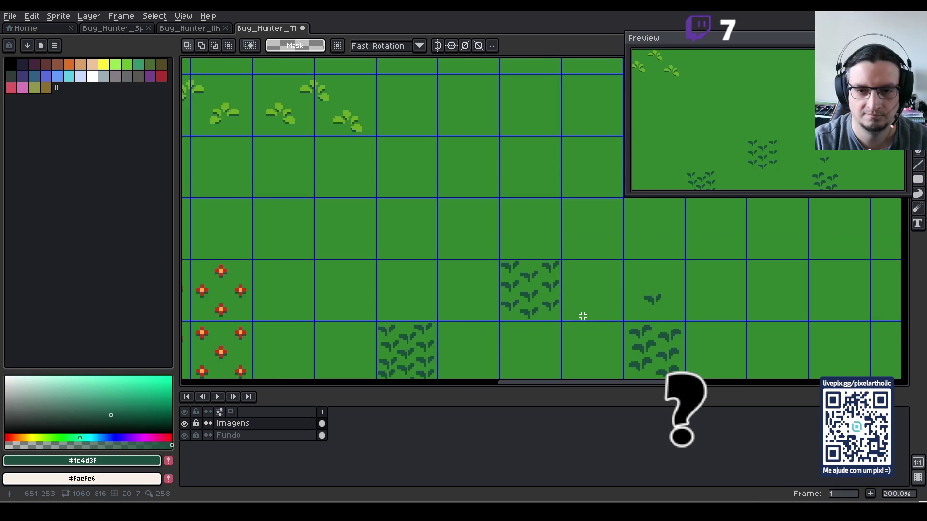
scroll(575, 316, down, 1)
mouse_move(601, 307)
mouse_down()
mouse_move(557, 253)
mouse_move(520, 248)
mouse_up()
key(Down)
key(Right)
key(Up)
key(Up)
key(Return)
key(ctrl+c)
key(ctrl+v)
key(Right)
key(Return)
- Paste more leaf tile copies below and left, then move one tile down two cells
key(ctrl+v)
key(Down)
key(Return)
key(ctrl+v)
key(Left)
key(Down)
key(ctrl+d)
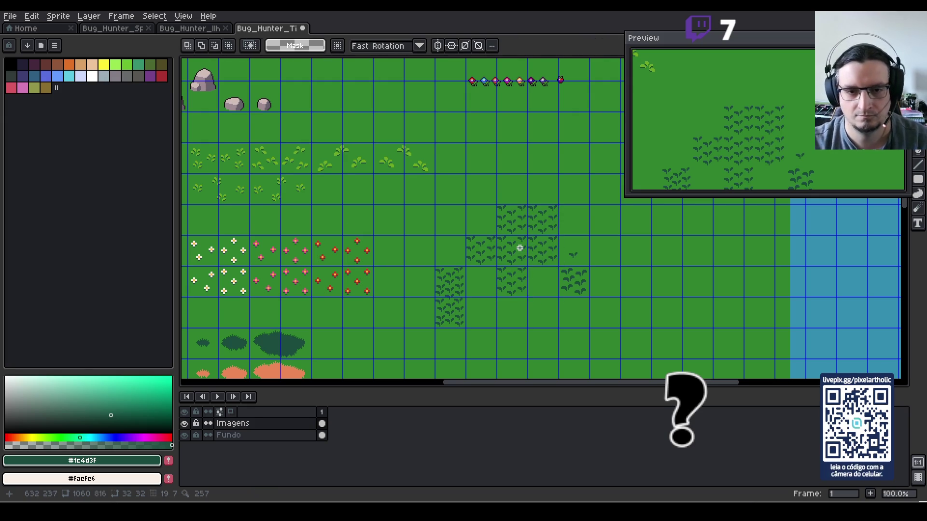
key(ctrl+shift+d)
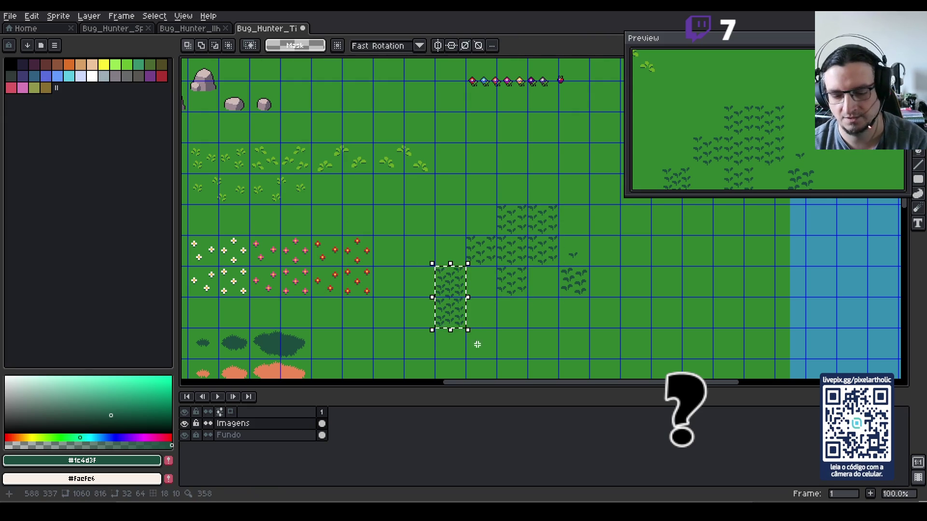
key(Down)
key(Down)
- Move a sparse leaf tile three cells right, then hide the grid and close the preview
drag(572, 251, 579, 287)
key(Right)
key(Right)
key(Right)
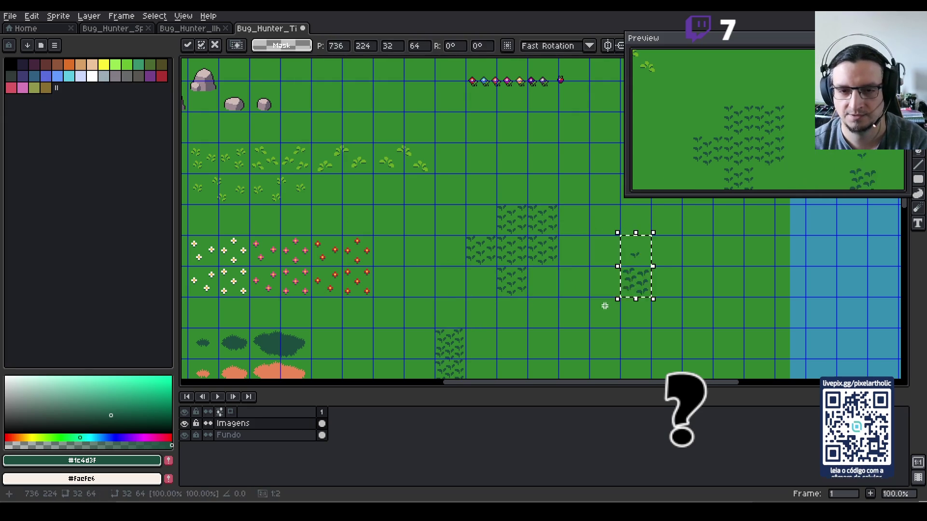
key(Return)
key(ctrl+apostrophe)
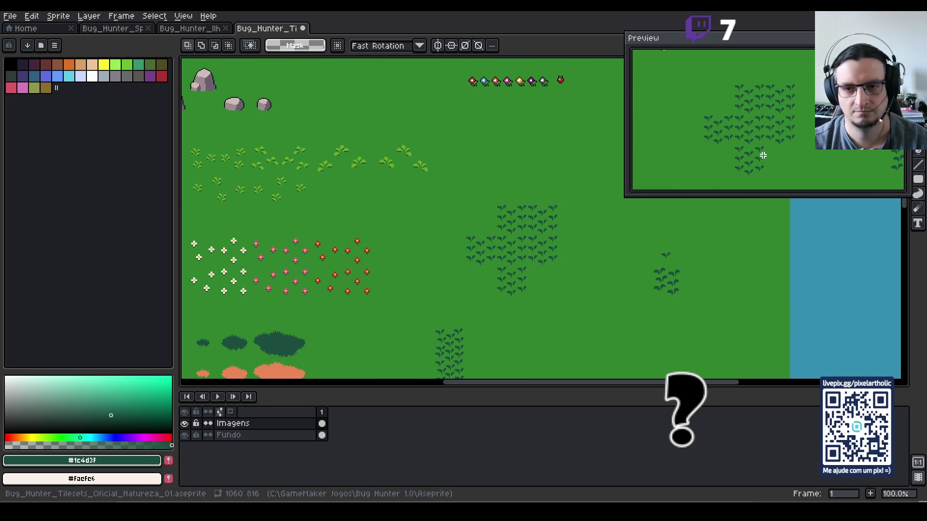
key(F7)
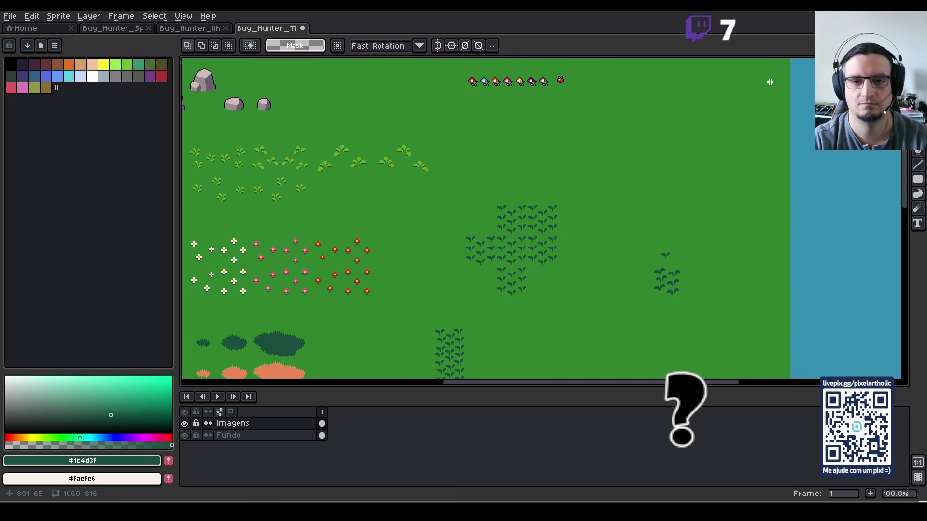
- Erase the whole trial dark-leaf patch from the sheet
scroll(624, 186, down, 2)
scroll(596, 221, up, 2)
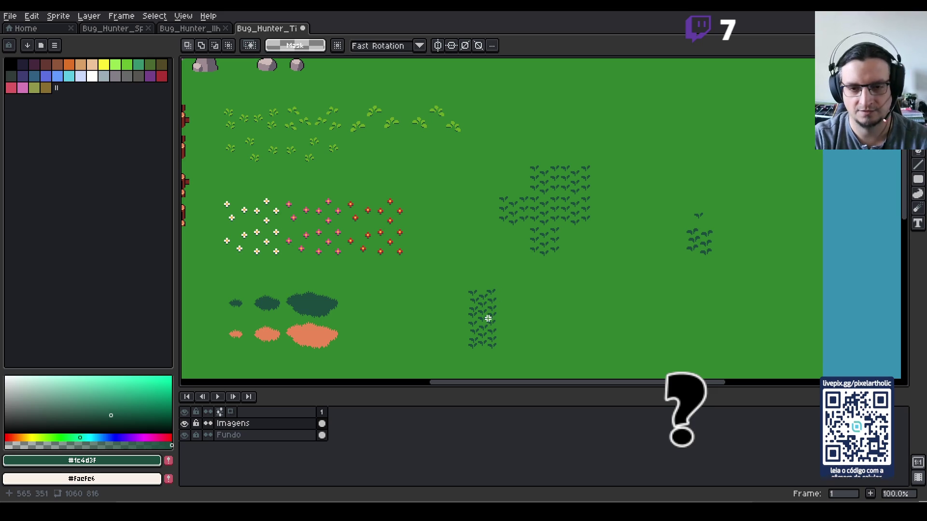
mouse_move(486, 325)
mouse_down()
mouse_move(482, 333)
mouse_move(586, 171)
mouse_up()
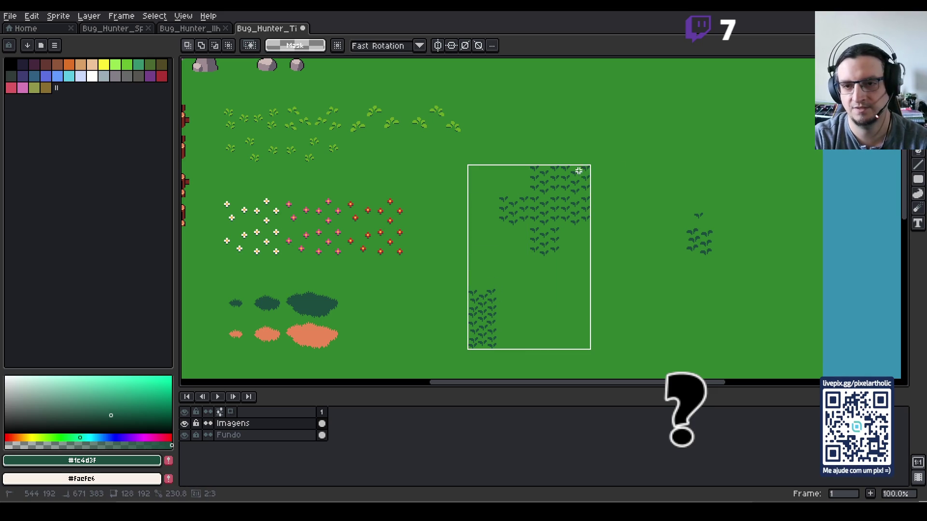
key(Delete)
- Paste a leaf sprout and place it a few cells left of the original sprig
scroll(586, 239, up, 2)
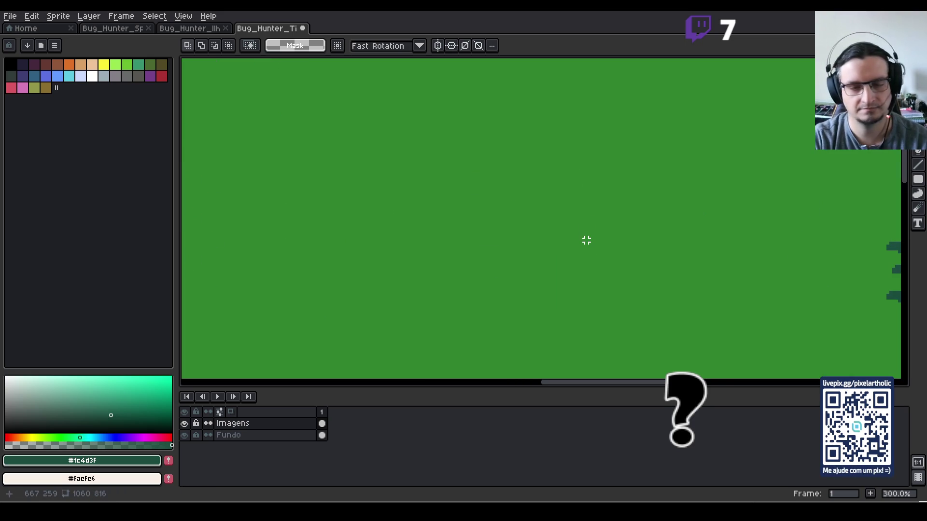
scroll(589, 243, down, 1)
drag(797, 190, 838, 213)
key(ctrl+v)
key(Return)
mouse_move(781, 176)
mouse_down()
mouse_move(832, 226)
mouse_move(606, 213)
mouse_up()
click(638, 281)
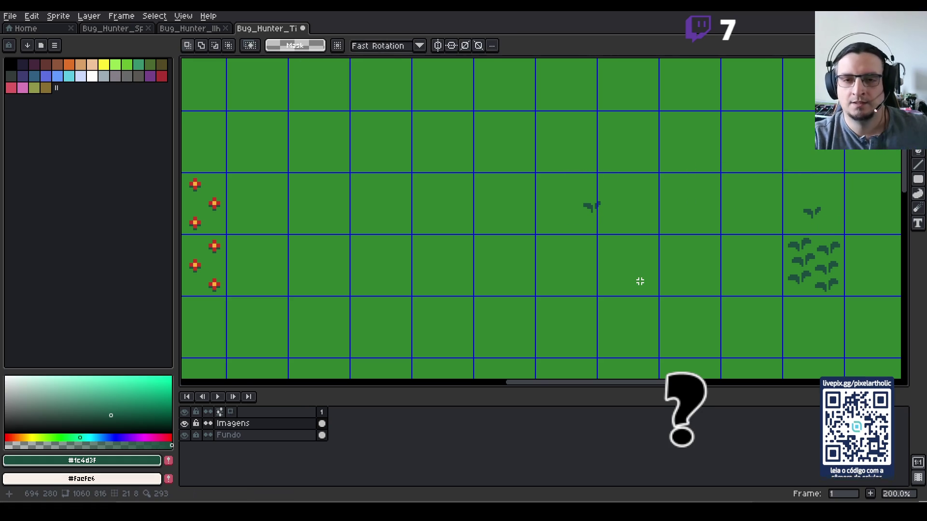
- Arrange four scattered leaf sprouts within one grid cell
scroll(616, 274, up, 1)
scroll(615, 275, down, 1)
drag(609, 236, 563, 265)
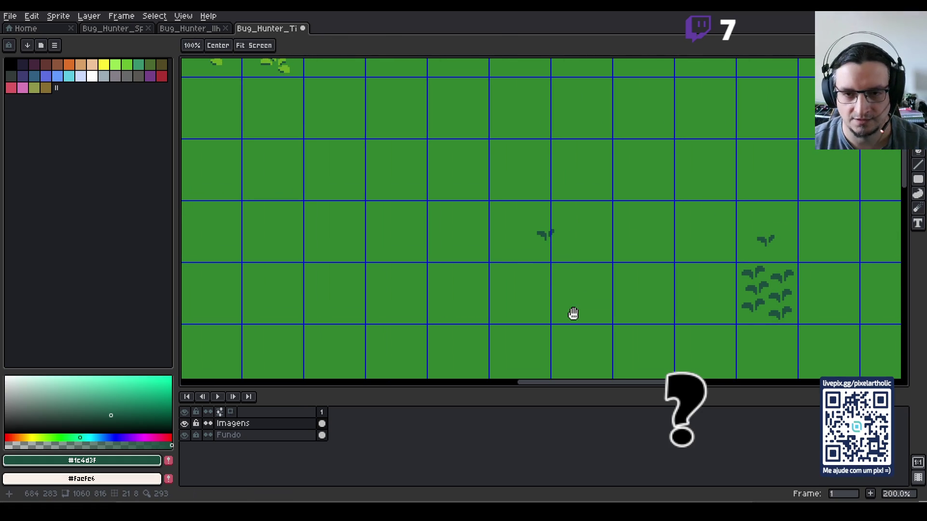
drag(521, 216, 566, 241)
mouse_move(554, 239)
mouse_down()
mouse_move(513, 219)
mouse_move(548, 239)
mouse_move(516, 244)
mouse_up()
click(572, 261)
mouse_move(518, 212)
mouse_down()
mouse_move(553, 244)
mouse_move(541, 221)
mouse_move(531, 261)
mouse_move(538, 255)
mouse_up()
click(532, 265)
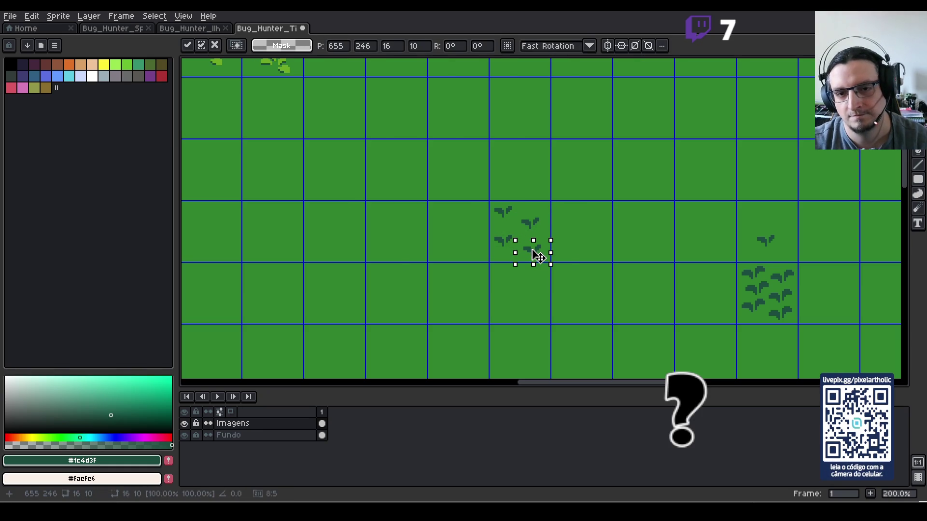
click(551, 300)
- Duplicate the sprout tile into the neighbouring cell to the right, then check the sheet preview
drag(516, 224, 559, 247)
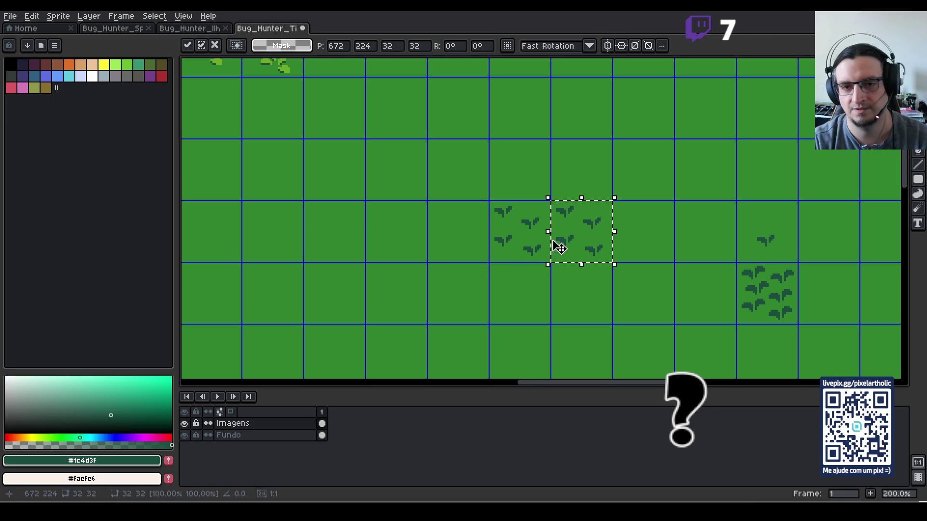
key(ctrl+d)
key(F7)
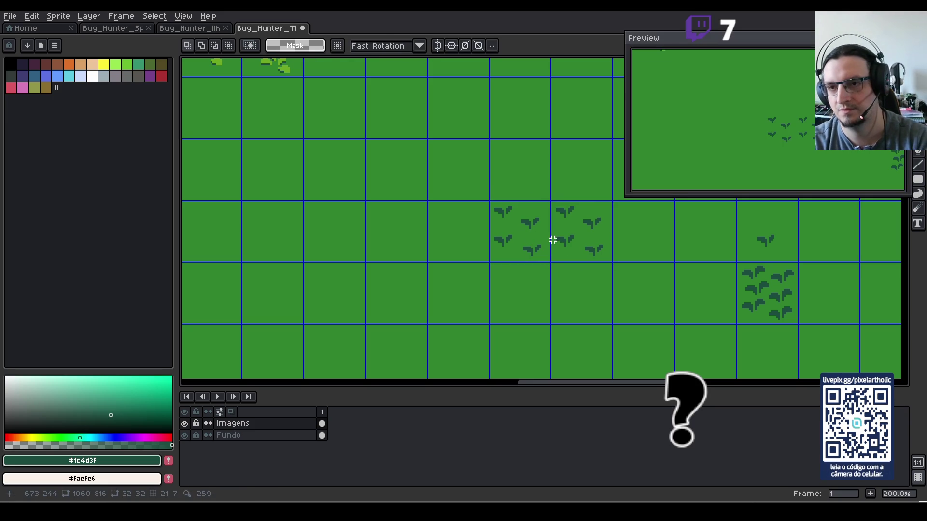
key(F7)
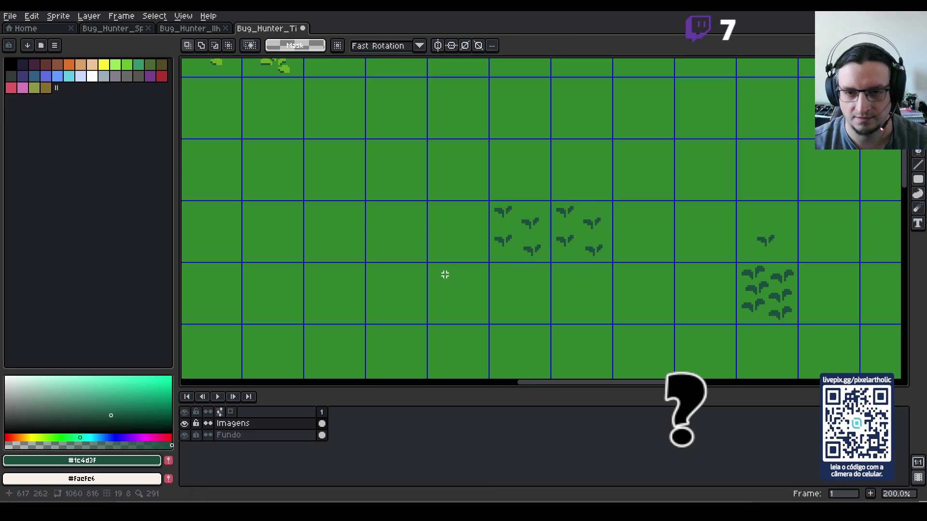
- Paste a copy of the two sparse sprout tiles one tile below
scroll(531, 278, down, 2)
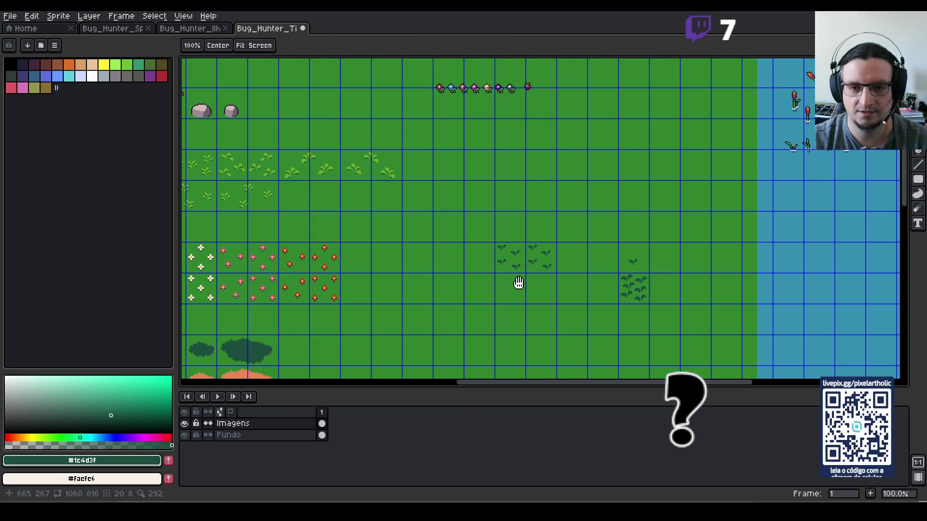
scroll(516, 285, up, 2)
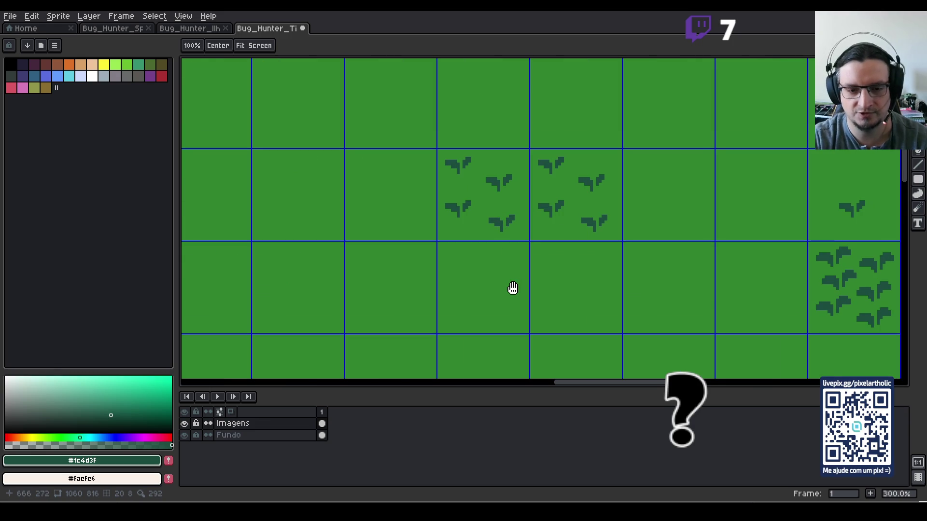
scroll(513, 289, down, 1)
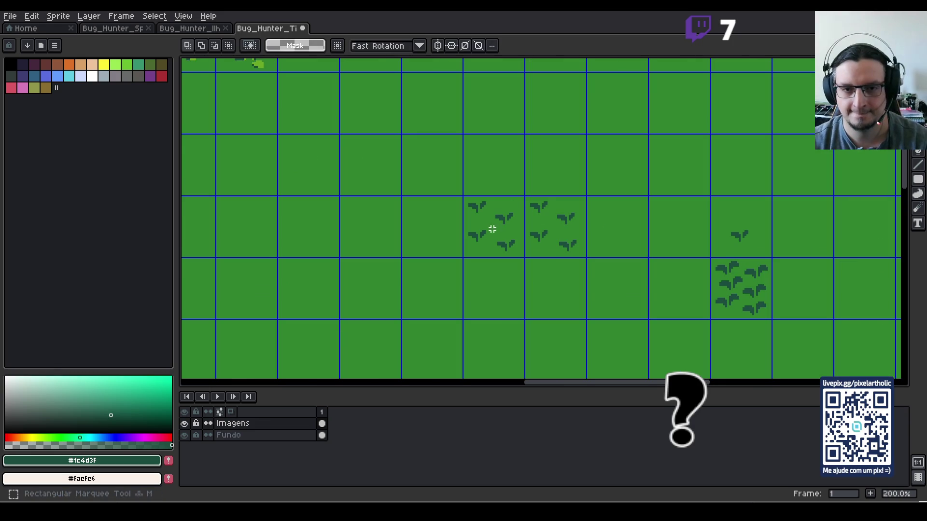
drag(489, 229, 541, 233)
key(ctrl+v)
key(Down)
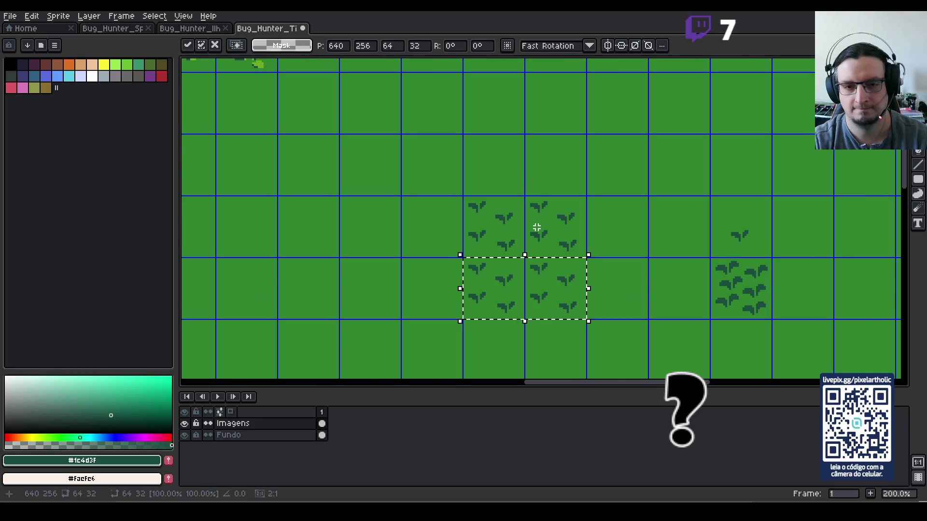
key(Return)
- Paste two more sprout-tile copies, nudged into place, completing the four-by-two block
key(ctrl+v)
key(Down)
key(Left)
key(Left)
key(Return)
key(ctrl+v)
key(Up)
key(Up)
key(Down)
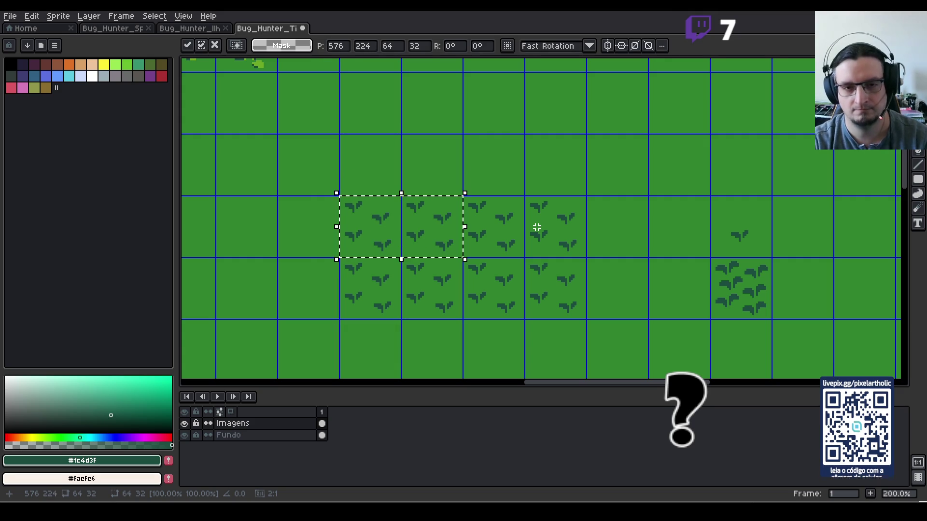
key(Return)
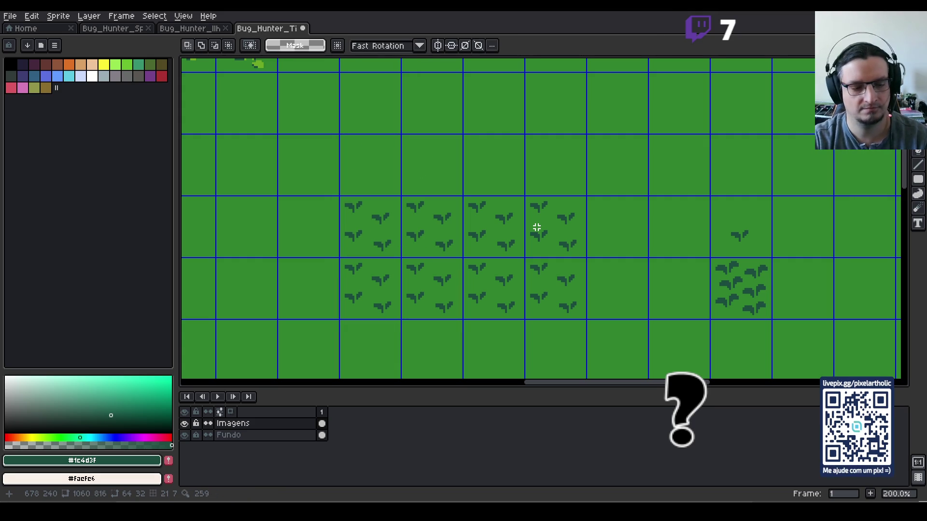
scroll(538, 227, down, 2)
scroll(550, 221, up, 1)
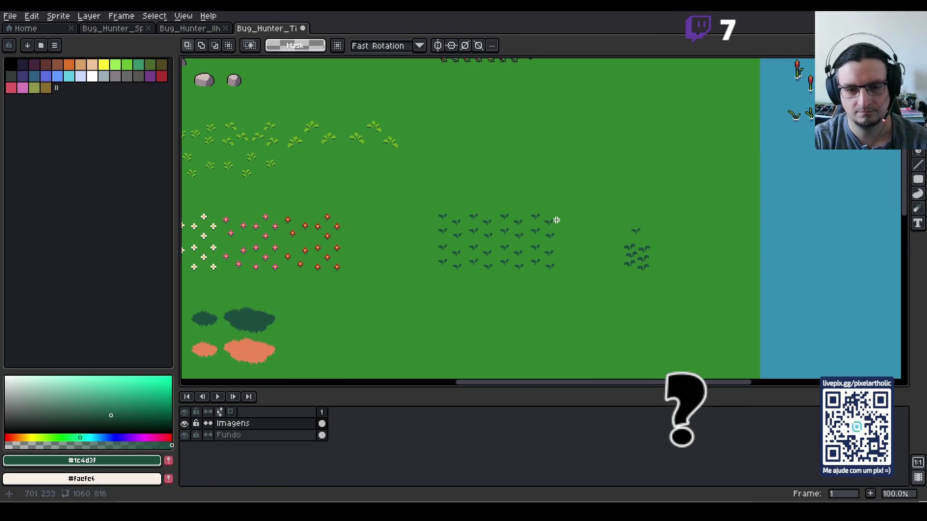
- Move the selected 32-pixel sprig tile from 576,128 to 0,288 below the fence pieces
key(space)
mouse_move(442, 201)
mouse_down()
mouse_move(502, 212)
mouse_move(515, 244)
mouse_up()
key(shift+Up)
key(shift+Up)
key(shift+Up)
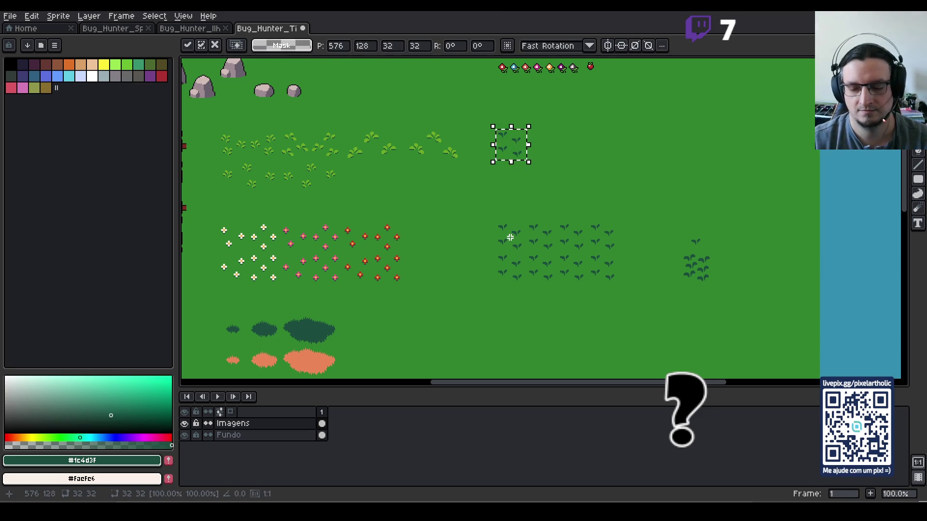
scroll(489, 210, down, 1)
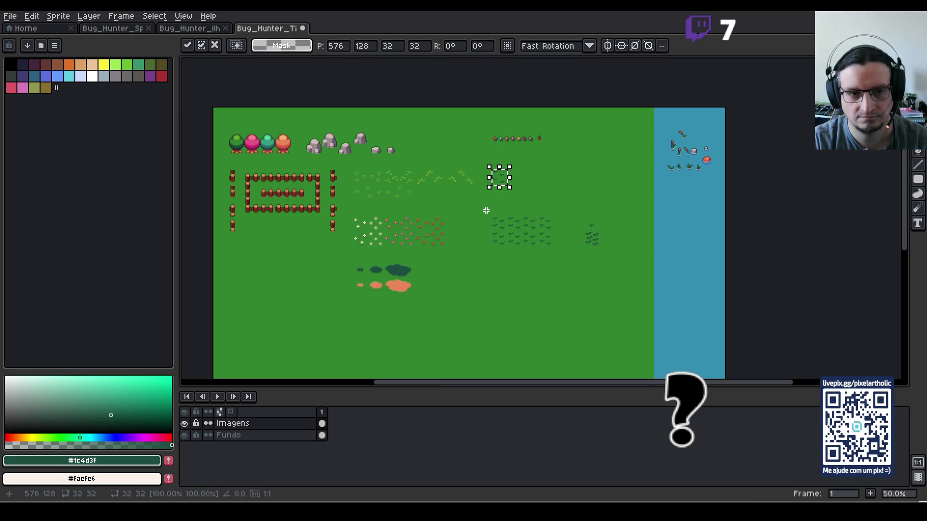
key(shift+Down)
key(shift+Down)
key(shift+Down)
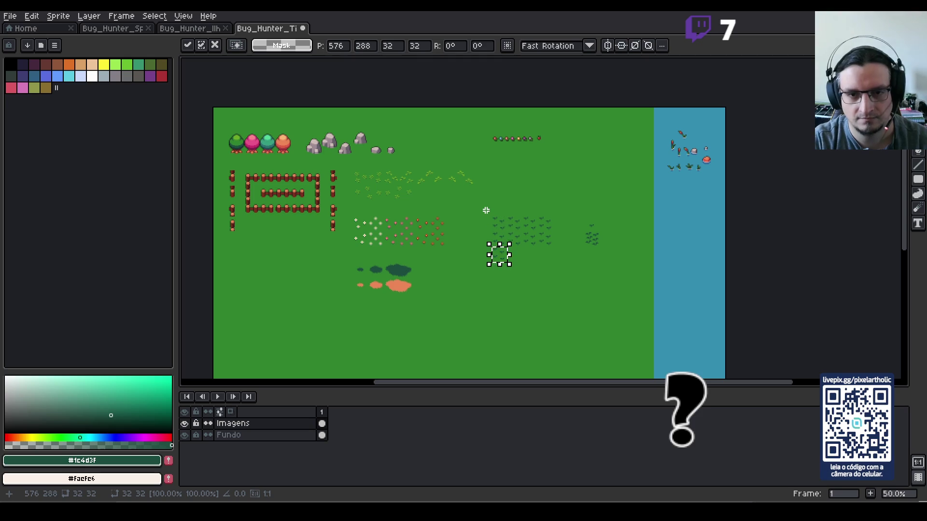
key(shift+Left)
key(shift+Left)
key(shift+Left)
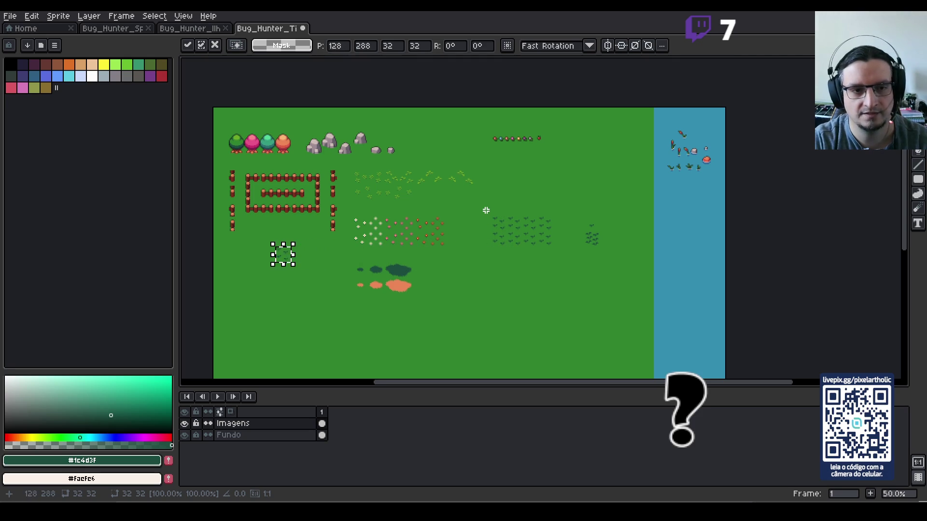
key(shift+Left)
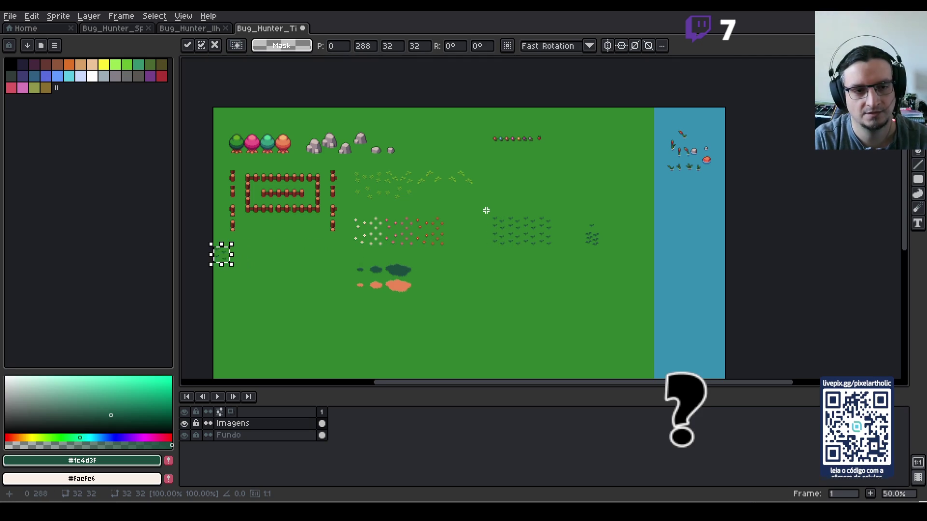
key(ctrl+d)
scroll(486, 211, up, 2)
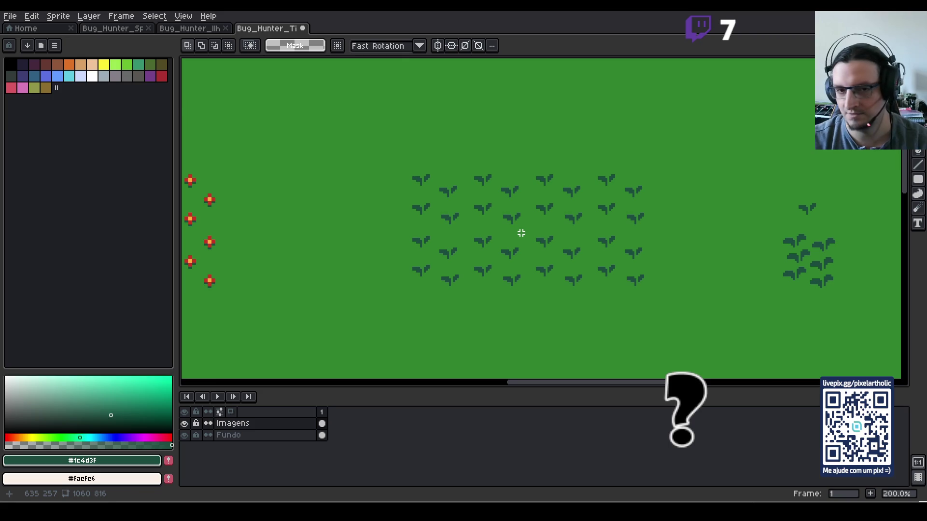
- Show the tile grid and copy the lone sprout into the tile above the block's last column
key(ctrl+apostrophe)
key(h)
drag(597, 310, 601, 271)
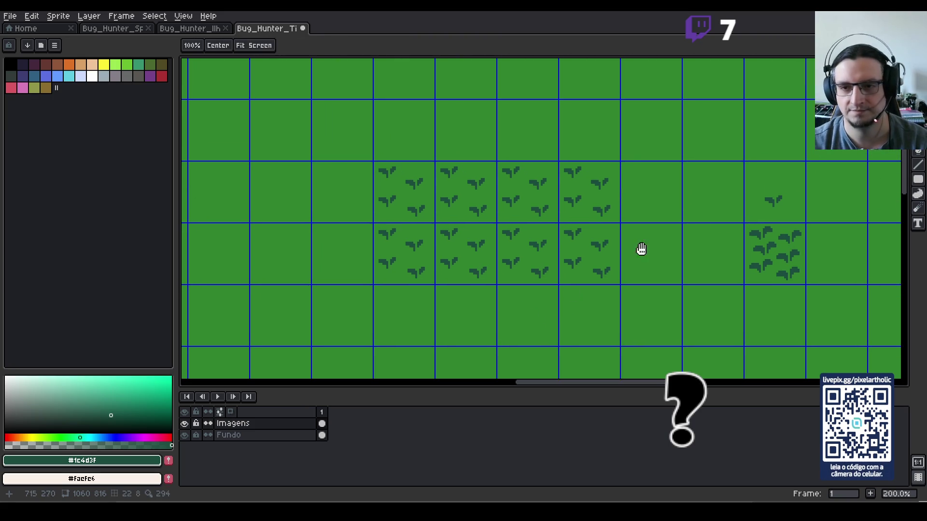
key(m)
mouse_move(753, 180)
mouse_down()
mouse_move(799, 222)
mouse_move(735, 182)
mouse_move(604, 150)
mouse_move(589, 136)
mouse_move(620, 154)
mouse_up()
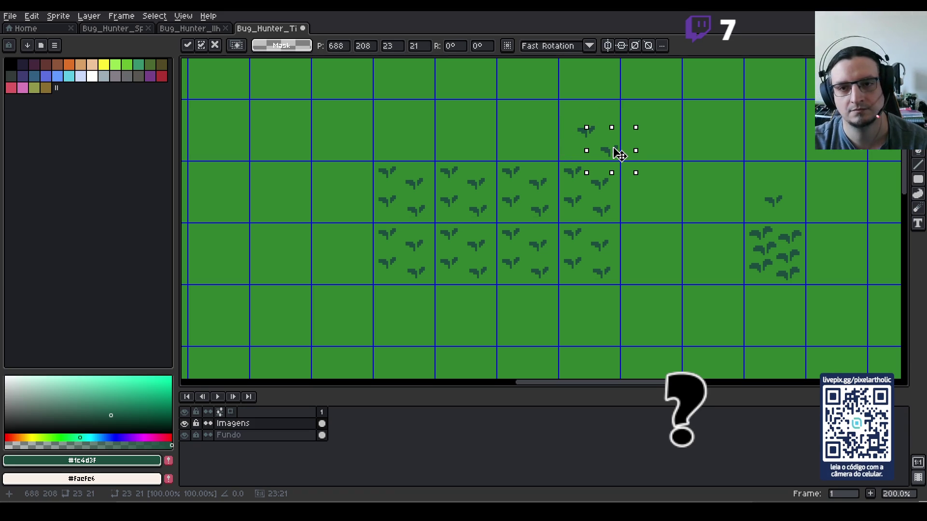
click(647, 193)
scroll(647, 193, down, 5)
scroll(660, 193, up, 5)
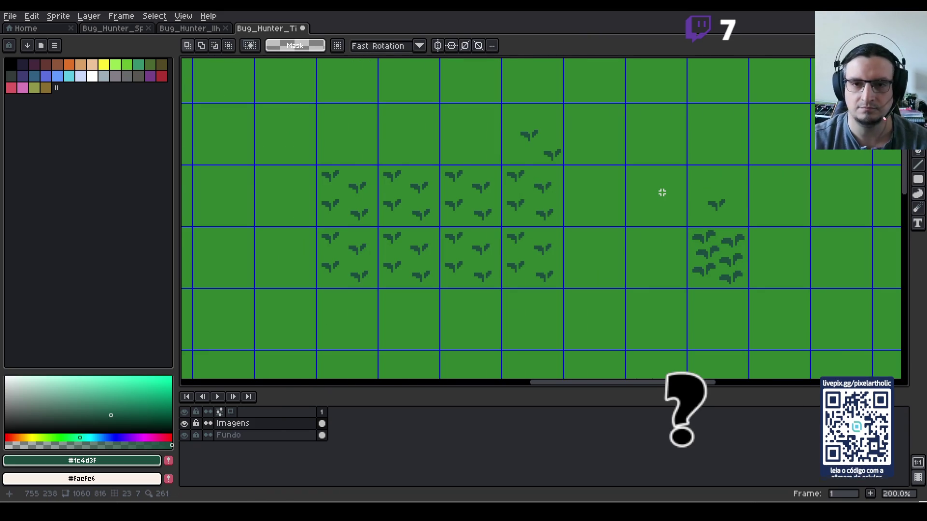
- Copy sprouts into the tiles beside and below the block's last column
mouse_move(696, 185)
mouse_down()
mouse_move(738, 215)
mouse_move(610, 211)
mouse_move(589, 201)
mouse_move(606, 202)
mouse_move(594, 201)
mouse_move(609, 253)
mouse_move(598, 251)
mouse_move(620, 280)
mouse_move(607, 252)
mouse_up()
click(602, 296)
mouse_move(689, 182)
mouse_down()
mouse_move(737, 218)
mouse_move(531, 315)
mouse_move(526, 308)
mouse_move(550, 312)
mouse_move(524, 321)
mouse_move(540, 341)
mouse_move(534, 333)
mouse_move(562, 331)
mouse_up()
click(597, 343)
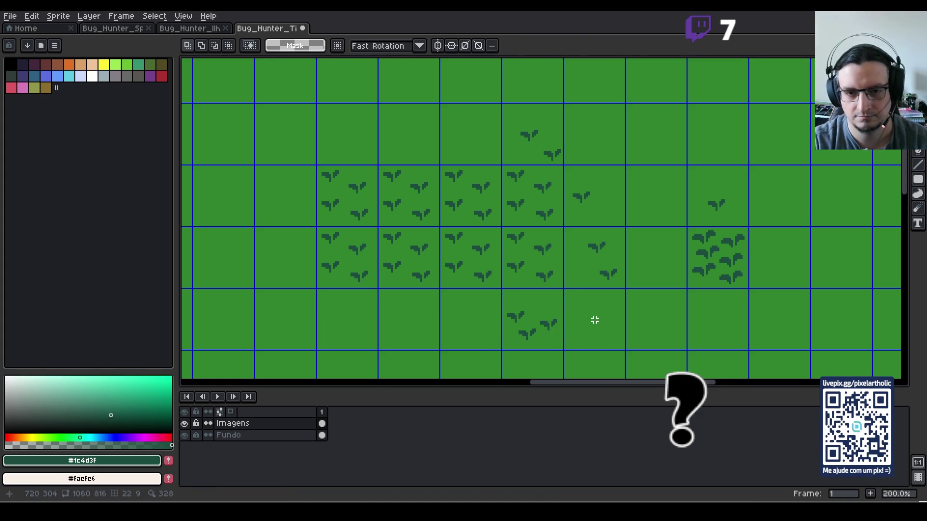
scroll(568, 332, down, 4)
scroll(570, 332, up, 3)
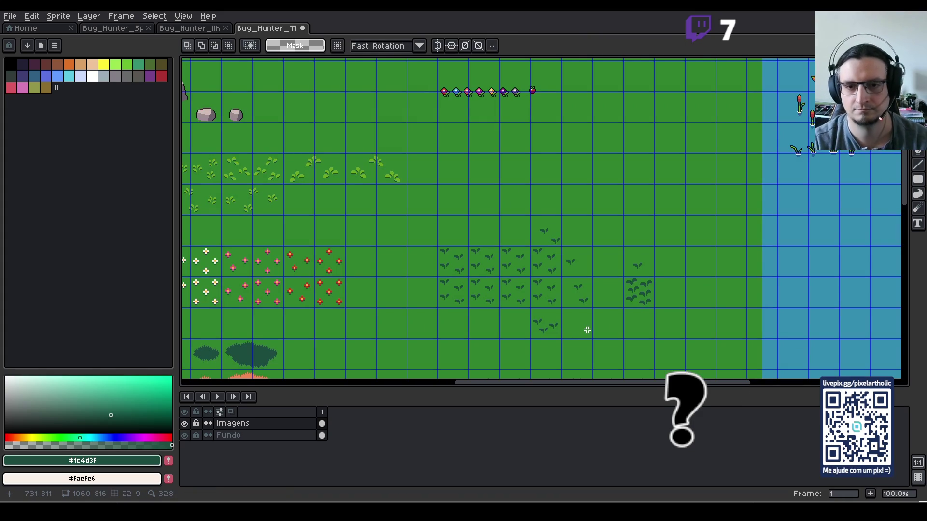
- Rearrange the sprout clusters inside the top edge tiles
scroll(569, 290, down, 2)
key(m)
mouse_move(642, 229)
mouse_down()
mouse_move(647, 239)
mouse_move(598, 213)
mouse_move(512, 194)
mouse_move(524, 200)
mouse_up()
click(687, 234)
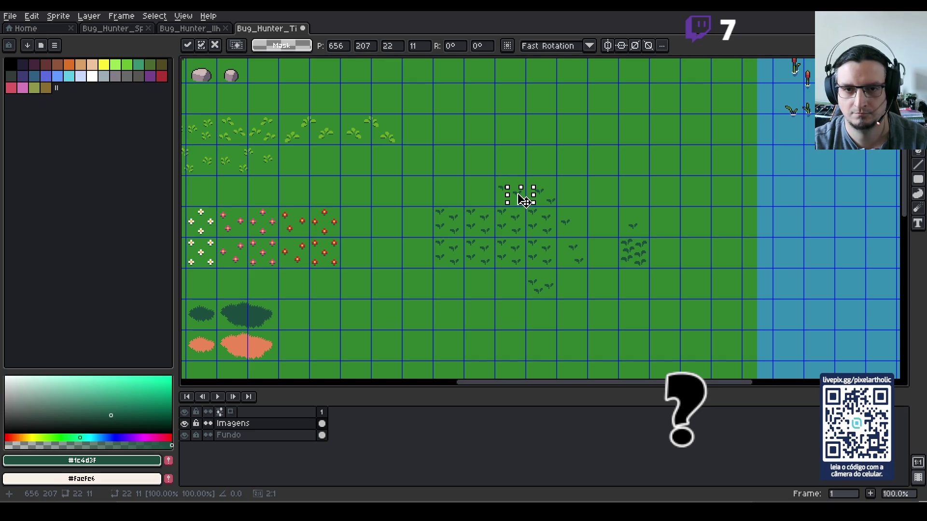
key(Return)
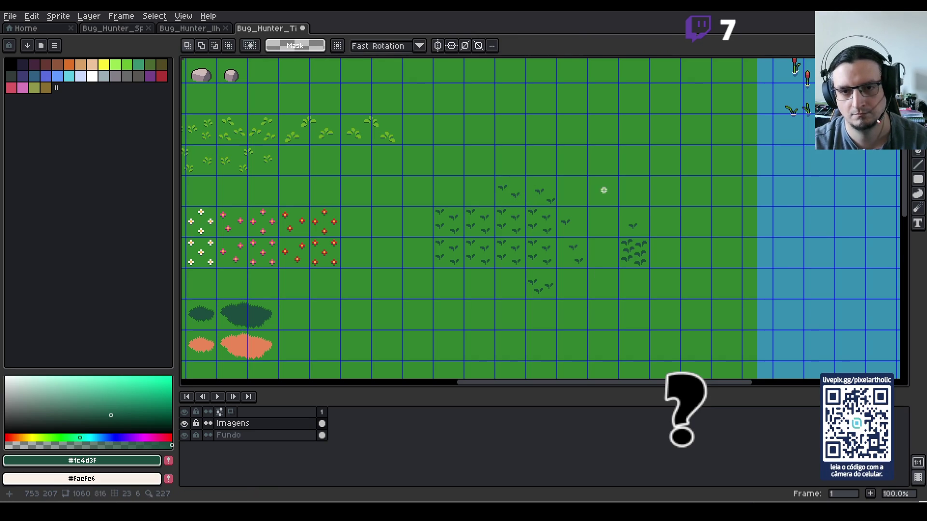
mouse_move(619, 215)
mouse_down()
mouse_move(651, 236)
mouse_move(504, 200)
mouse_up()
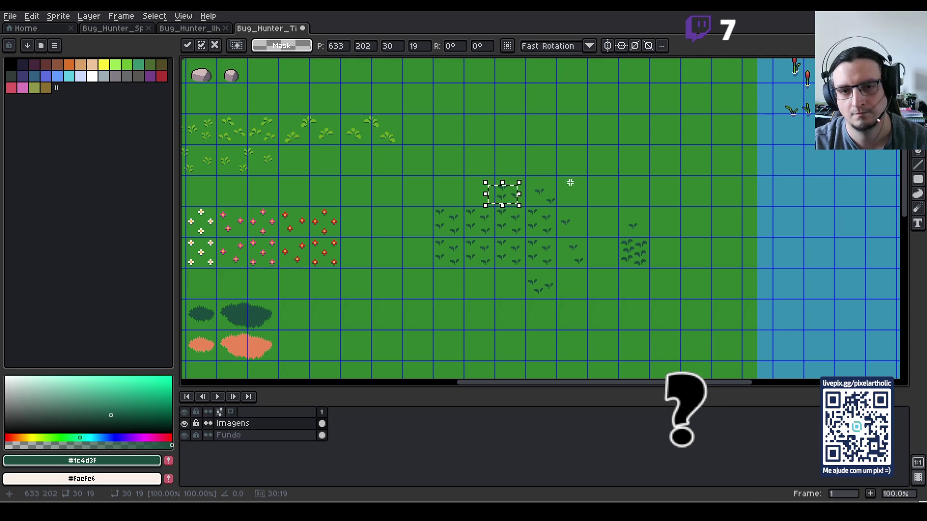
key(Return)
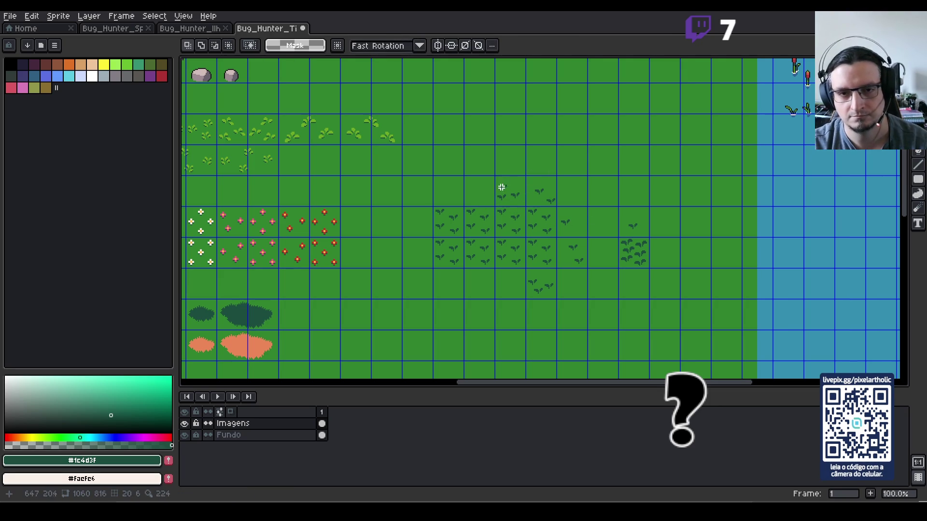
drag(492, 174, 509, 188)
mouse_move(508, 186)
mouse_down()
mouse_move(526, 205)
mouse_move(505, 193)
mouse_move(513, 202)
mouse_up()
click(521, 211)
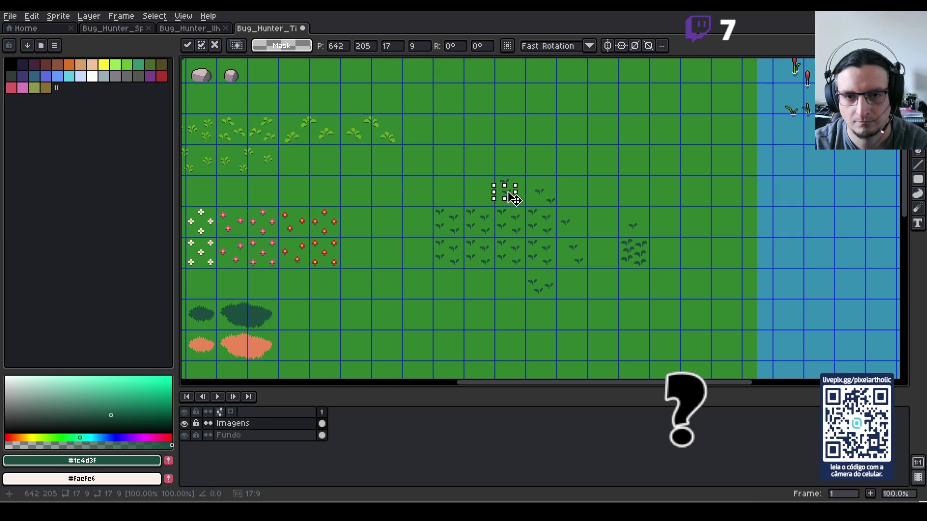
click(546, 167)
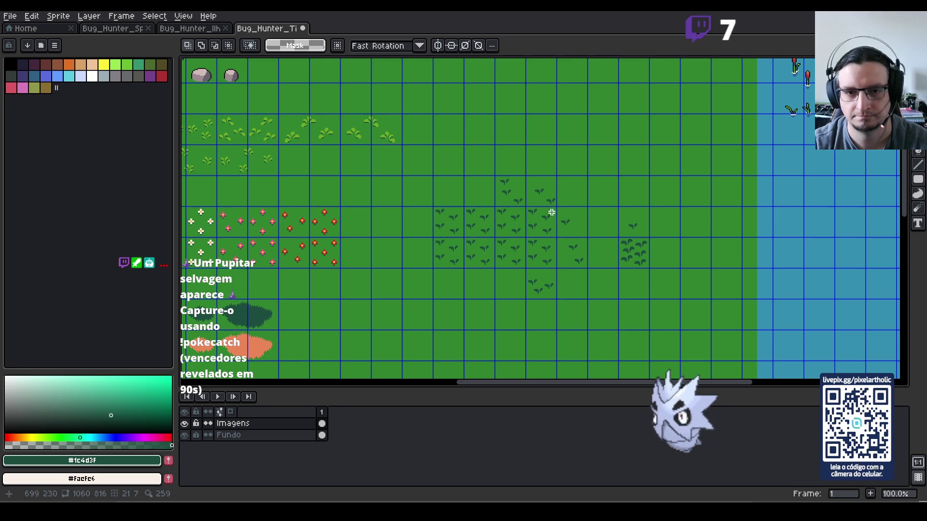
- Shift the edge-variant sprout tiles one cell right beside the block
drag(509, 193, 545, 202)
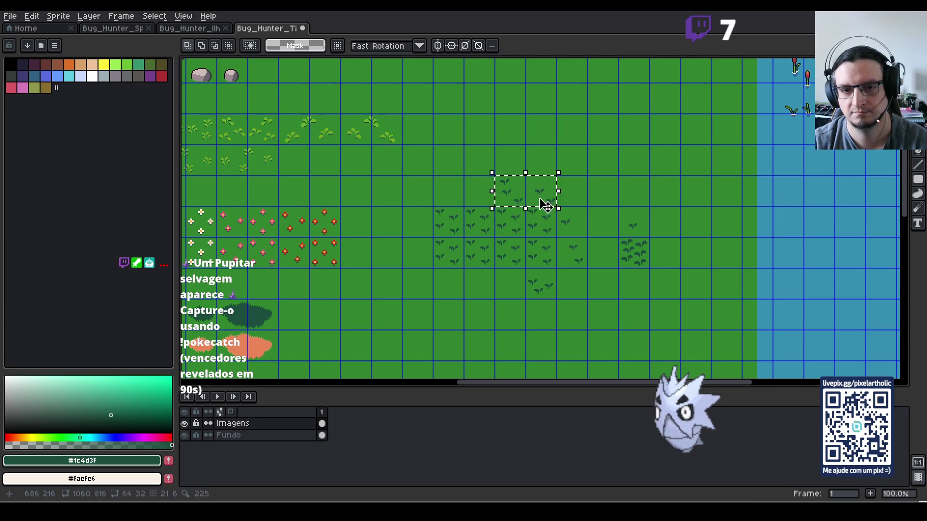
key(shift+Right)
key(shift+Right)
key(shift+Right)
mouse_move(571, 224)
mouse_down()
mouse_move(582, 232)
mouse_move(555, 290)
mouse_up()
key(shift+Right)
key(shift+Right)
key(shift+Right)
click(576, 250)
key(shift+Right)
key(shift+Right)
key(shift+Right)
click(542, 284)
key(shift+Right)
key(shift+Right)
key(shift+Right)
- Paste the sprout row one row lower and delete the rightmost sprout column
key(ctrl+v)
key(shift+Down)
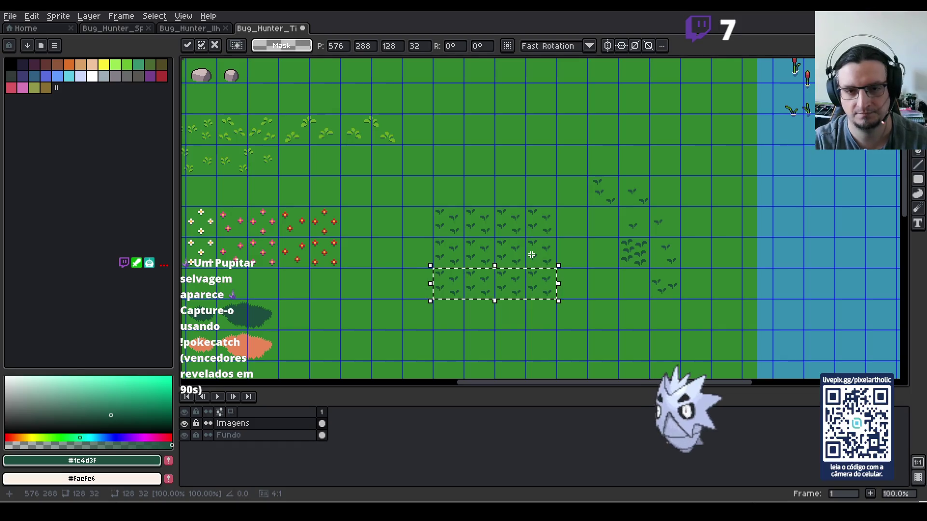
click(528, 188)
drag(540, 223, 542, 283)
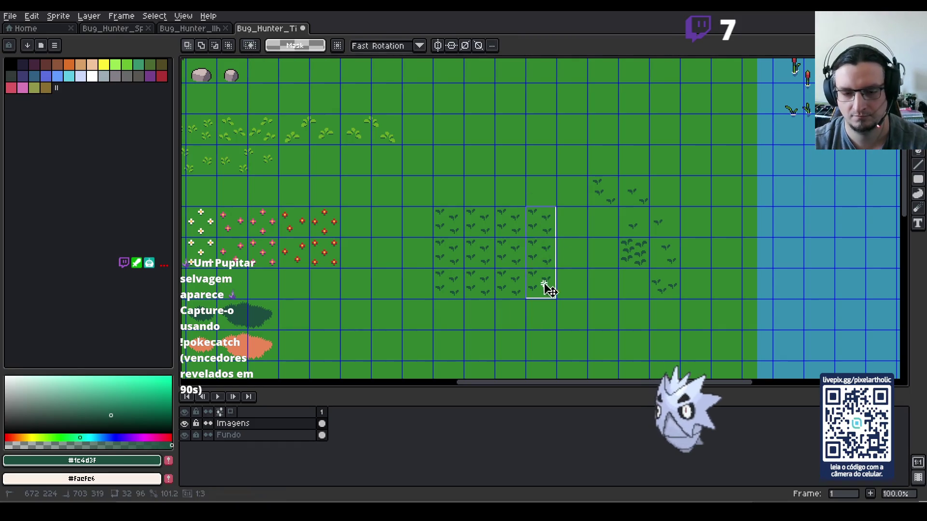
key(Delete)
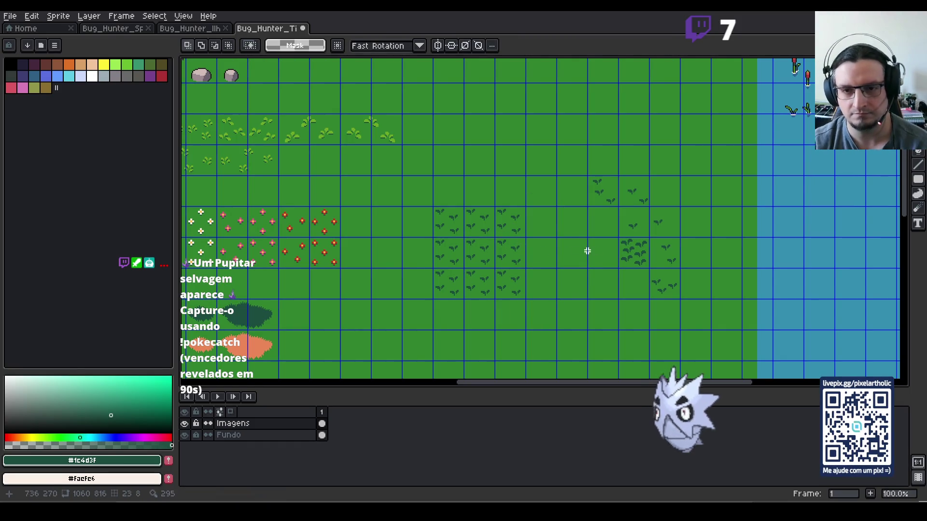
scroll(514, 259, up, 1)
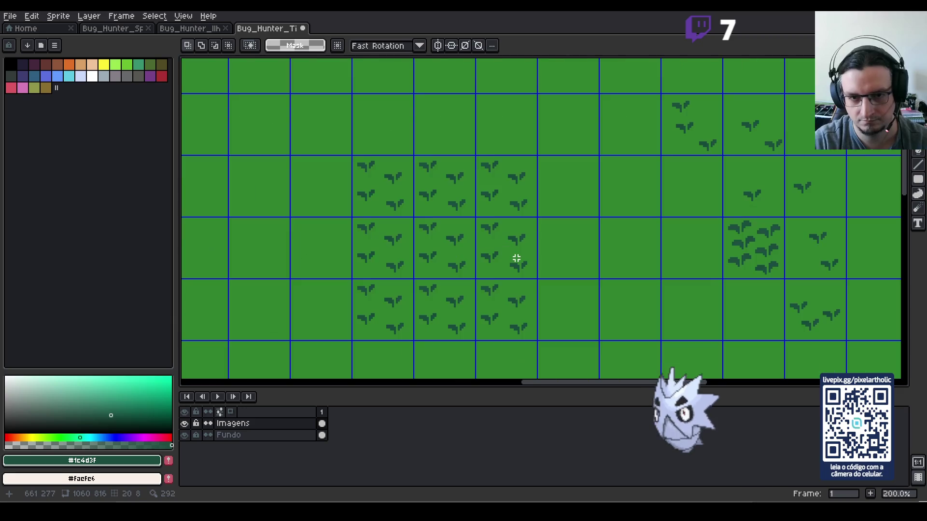
- Copy a dense leaf tile into the cell one to its right
scroll(518, 258, down, 1)
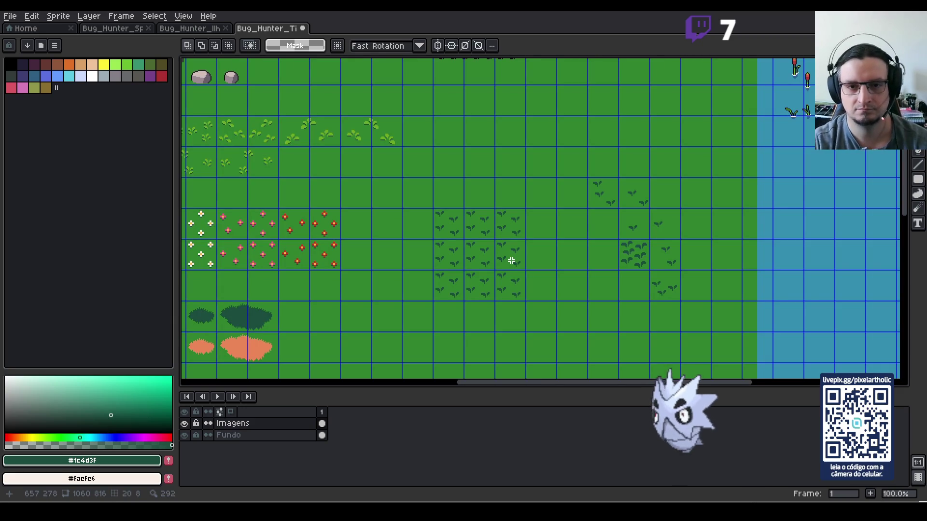
scroll(526, 241, up, 1)
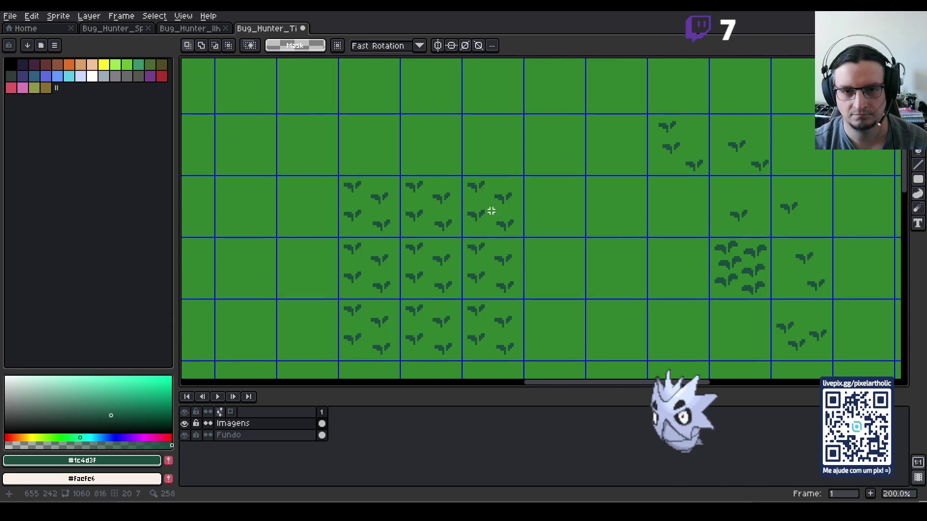
drag(650, 111, 689, 137)
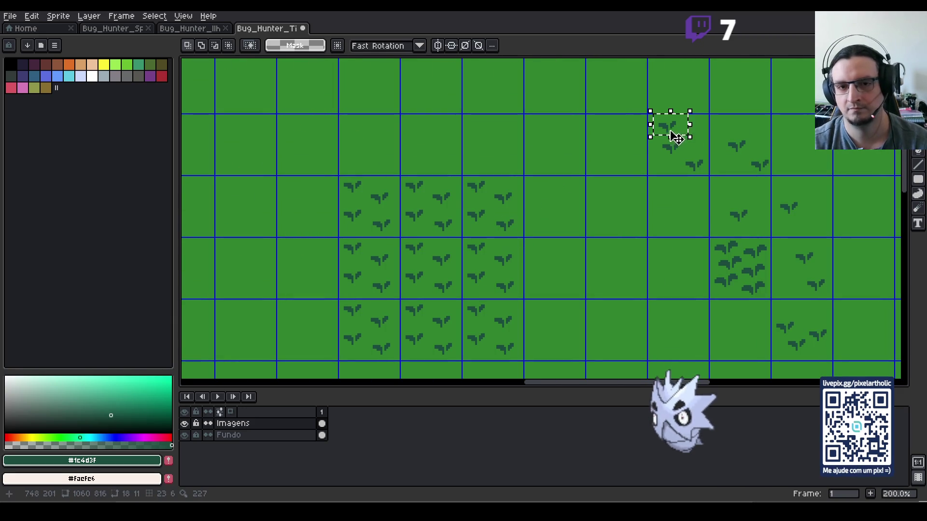
drag(603, 255, 611, 267)
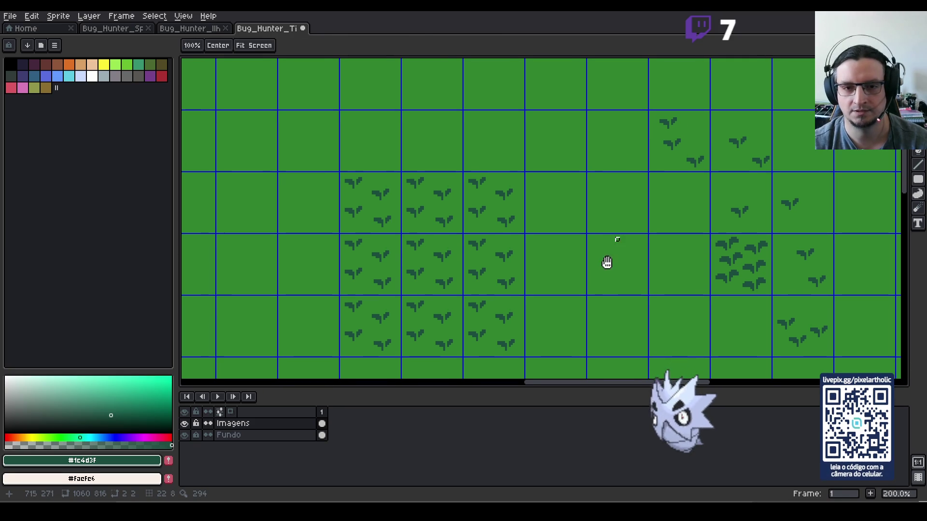
drag(509, 265, 501, 287)
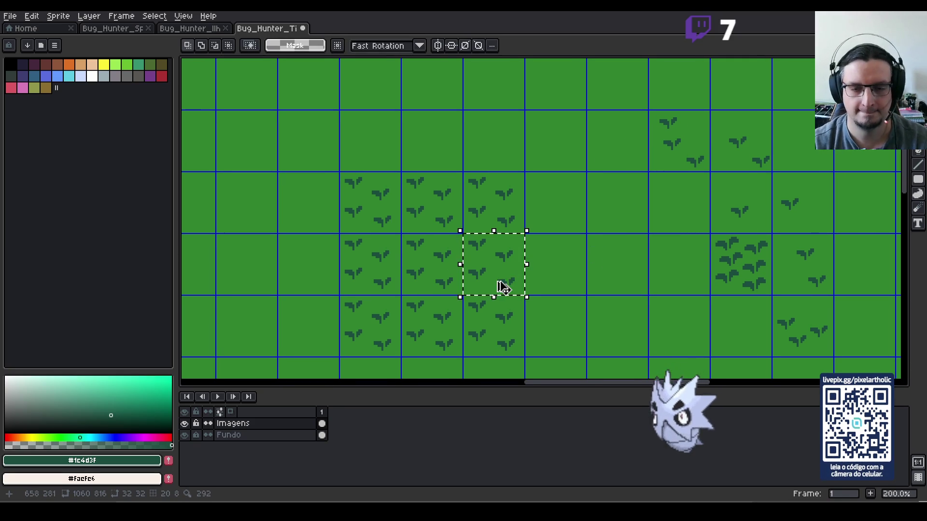
key(ctrl+c)
key(ctrl+v)
key(shift+Right)
key(Return)
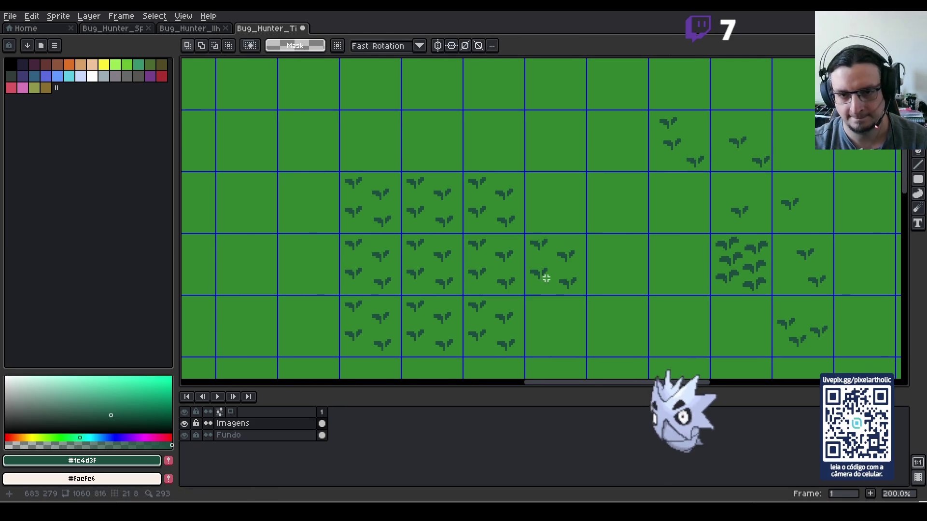
- Reposition the first two sprouts in the new edge tile
key(e)
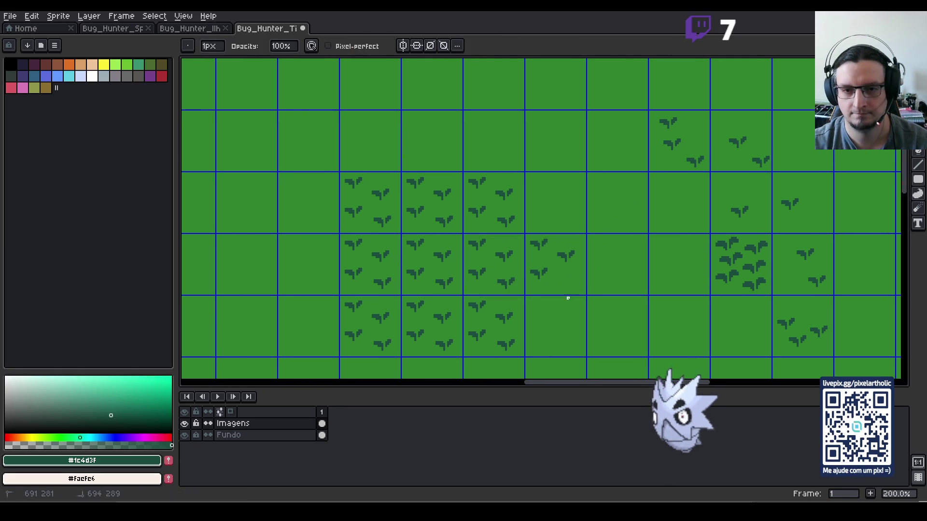
scroll(554, 288, down, 2)
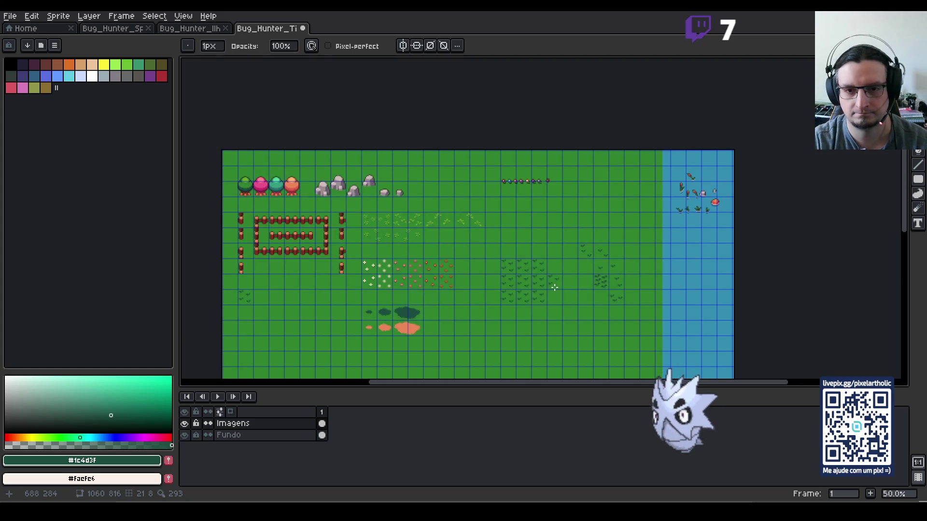
scroll(554, 288, up, 2)
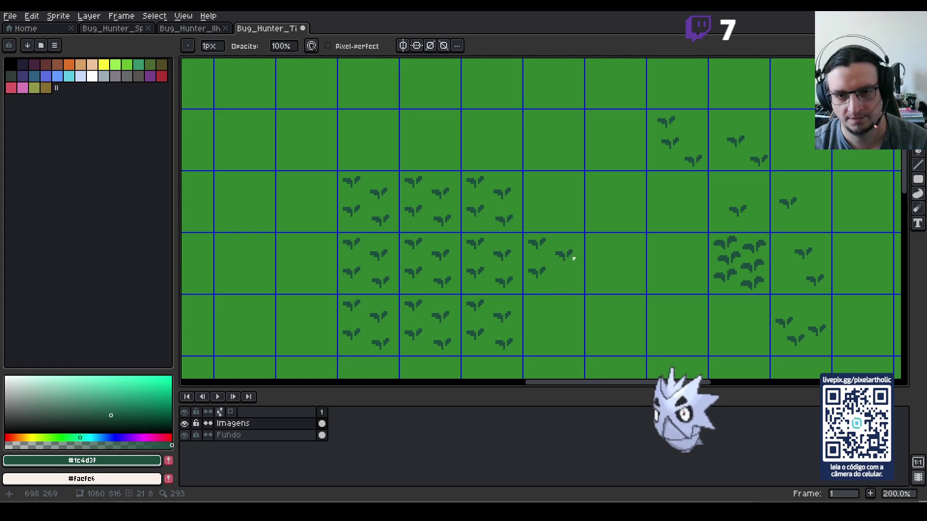
key(m)
mouse_move(525, 263)
mouse_down()
mouse_move(567, 286)
mouse_move(551, 277)
mouse_move(560, 283)
mouse_up()
click(553, 281)
click(592, 246)
drag(549, 245, 583, 263)
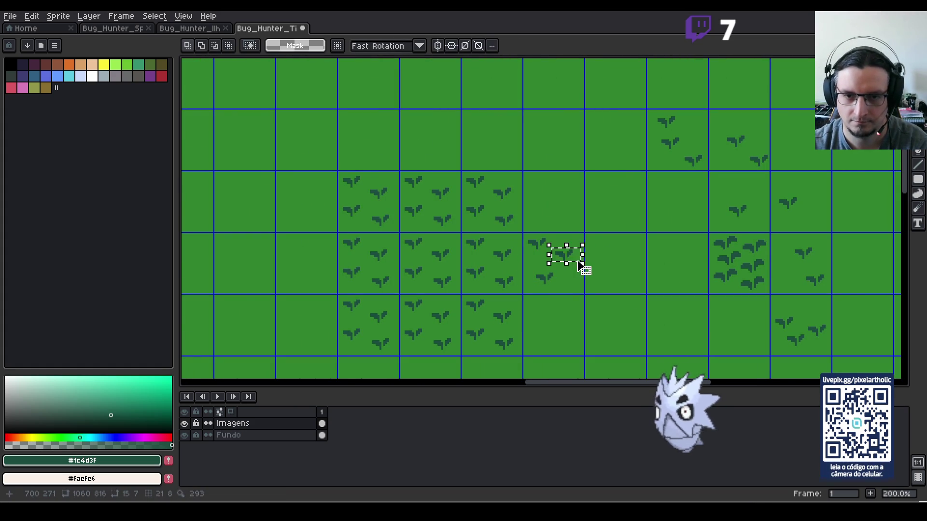
mouse_move(526, 268)
mouse_down()
mouse_move(564, 289)
mouse_move(548, 277)
mouse_up()
click(577, 279)
- Move the remaining sprouts into a sparse three-sprig edge layout
mouse_move(549, 243)
mouse_down()
mouse_move(584, 266)
mouse_move(577, 291)
mouse_up()
click(525, 231)
mouse_move(535, 228)
mouse_down()
mouse_move(579, 257)
mouse_move(555, 251)
mouse_up()
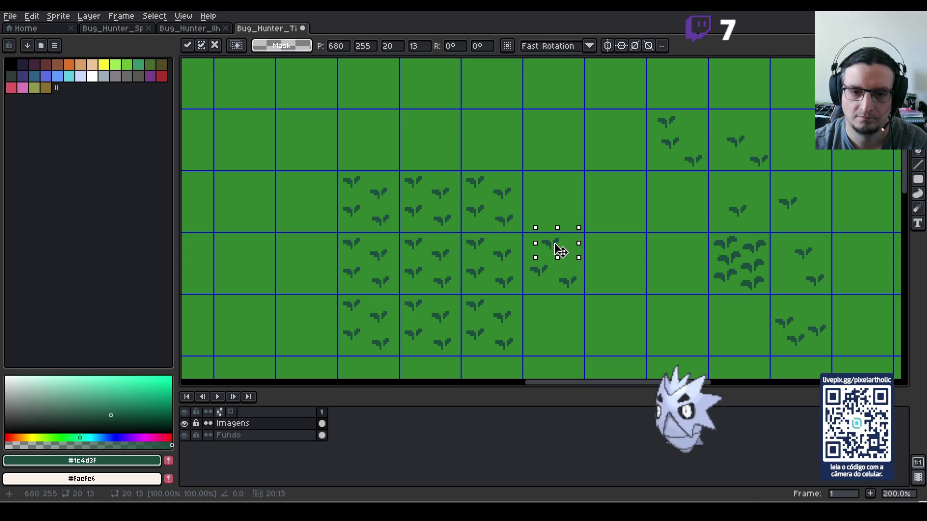
click(562, 185)
scroll(573, 186, down, 1)
scroll(573, 187, down, 1)
scroll(584, 189, up, 1)
key(Up)
key(Up)
key(Up)
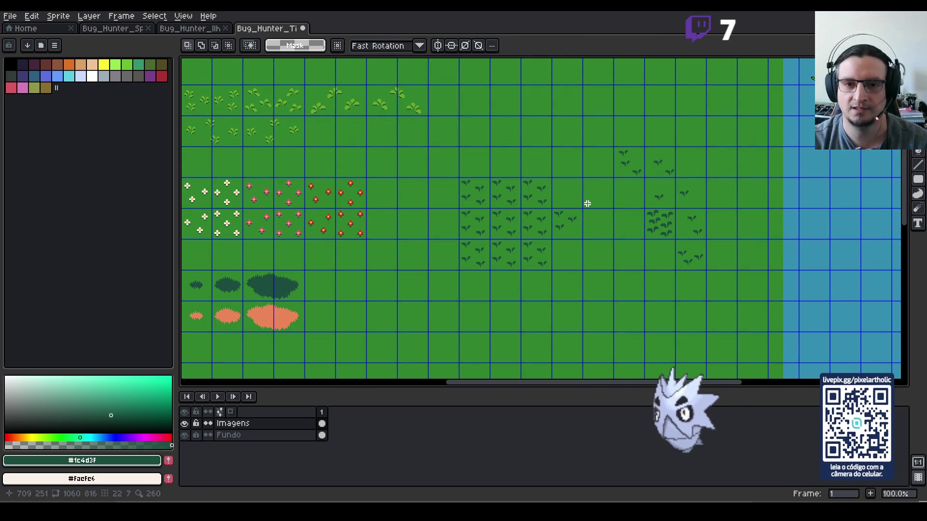
- Nudge the right edge tile's lower sprouts down and tidy its spacing
scroll(594, 203, up, 1)
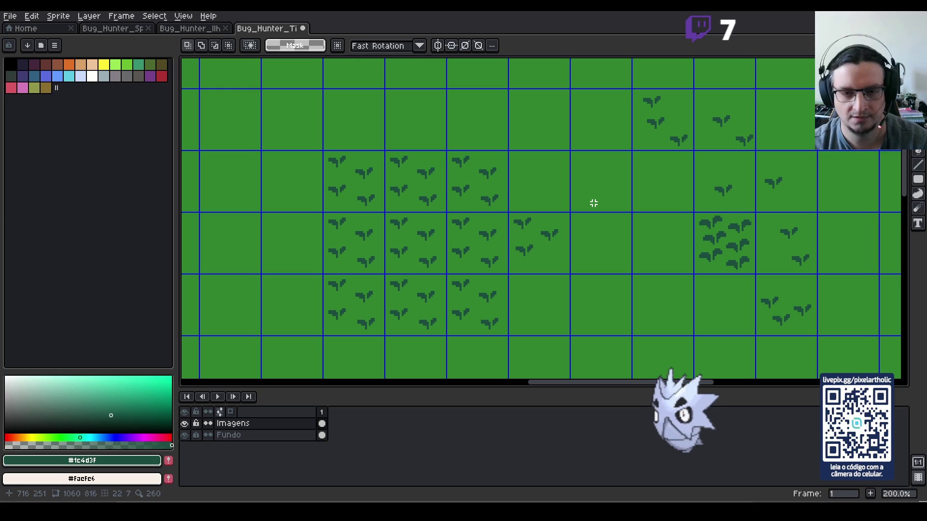
drag(515, 231, 567, 271)
key(Down)
key(Down)
key(Down)
key(ctrl+d)
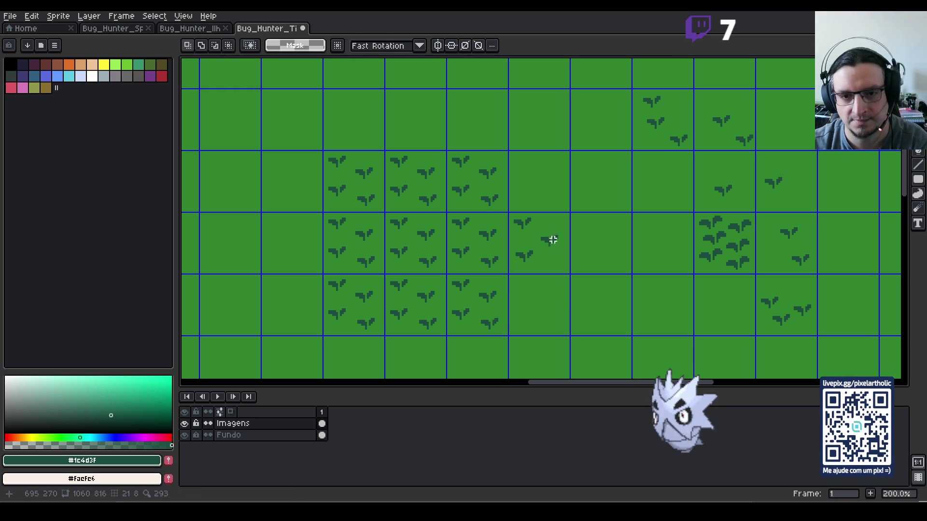
drag(533, 229, 574, 257)
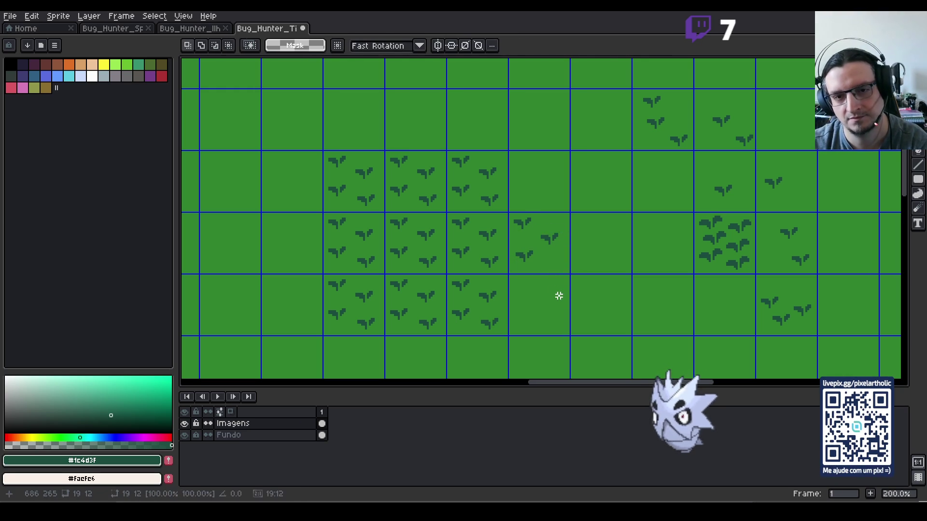
drag(507, 240, 546, 268)
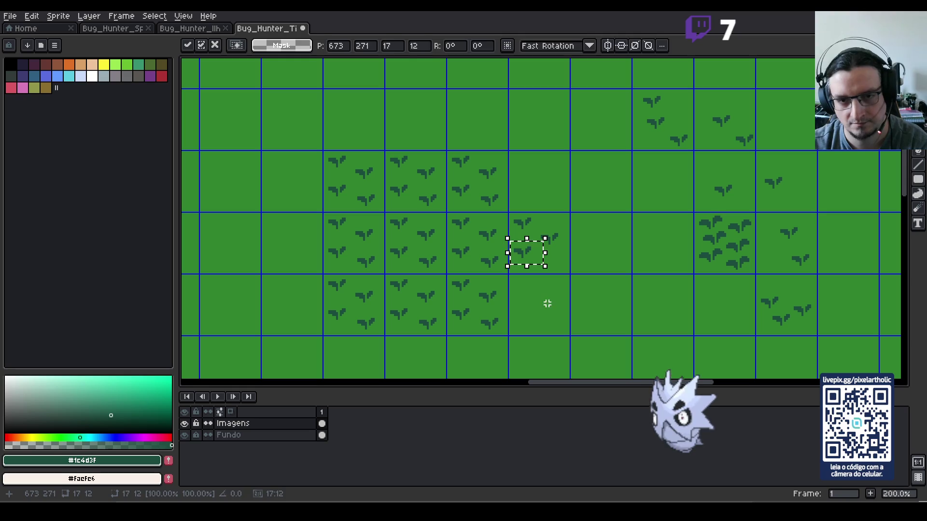
key(ctrl+d)
scroll(572, 273, down, 1)
key(ctrl+apostrophe)
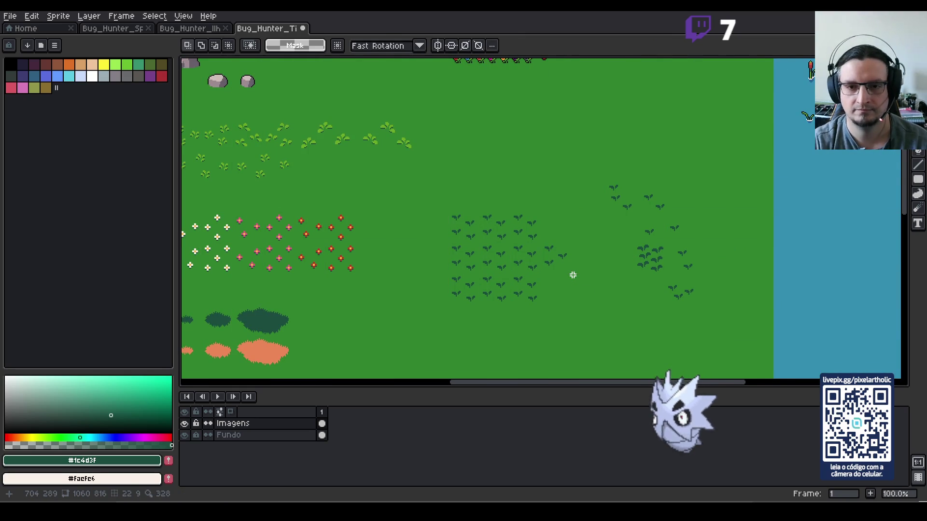
scroll(572, 274, up, 1)
key(ctrl+apostrophe)
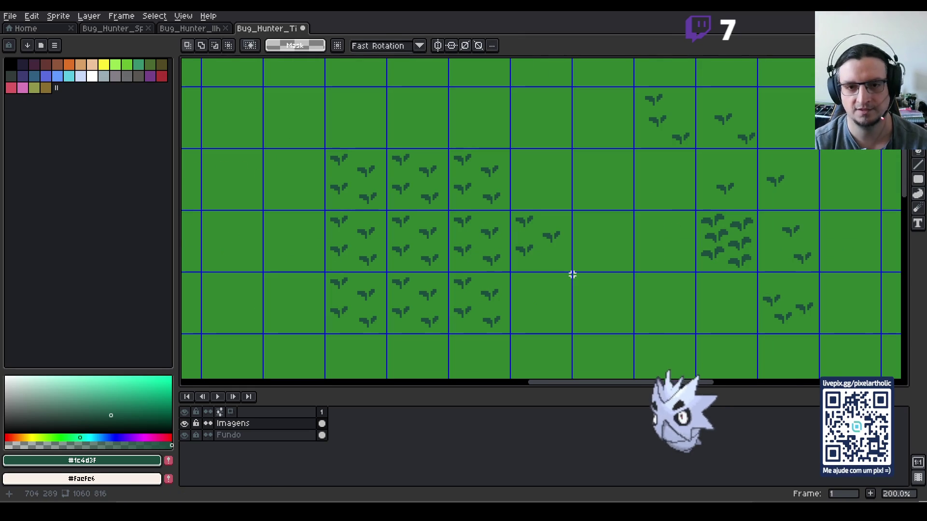
- Place a horizontally flipped copy of the edge tile four cells left
drag(540, 241, 542, 250)
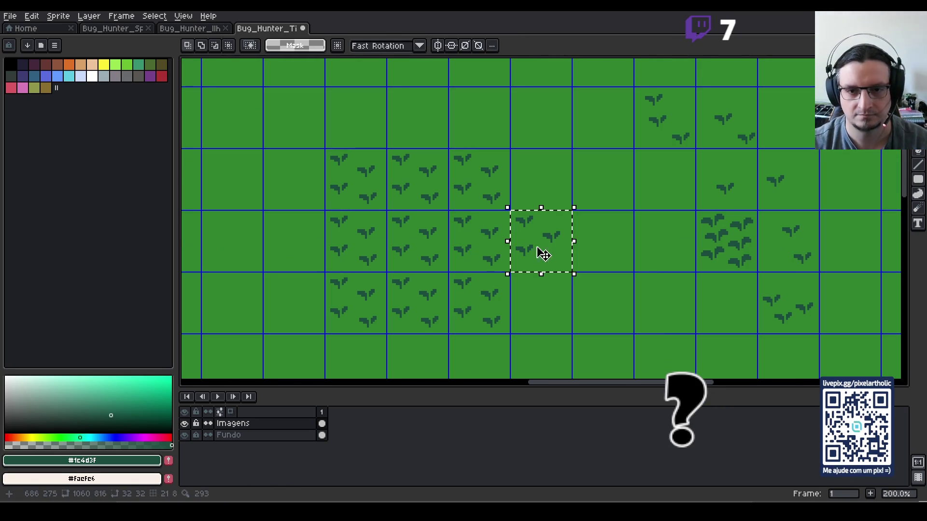
key(ctrl+c)
key(ctrl+v)
key(shift+Left)
key(shift+Left)
key(shift+Left)
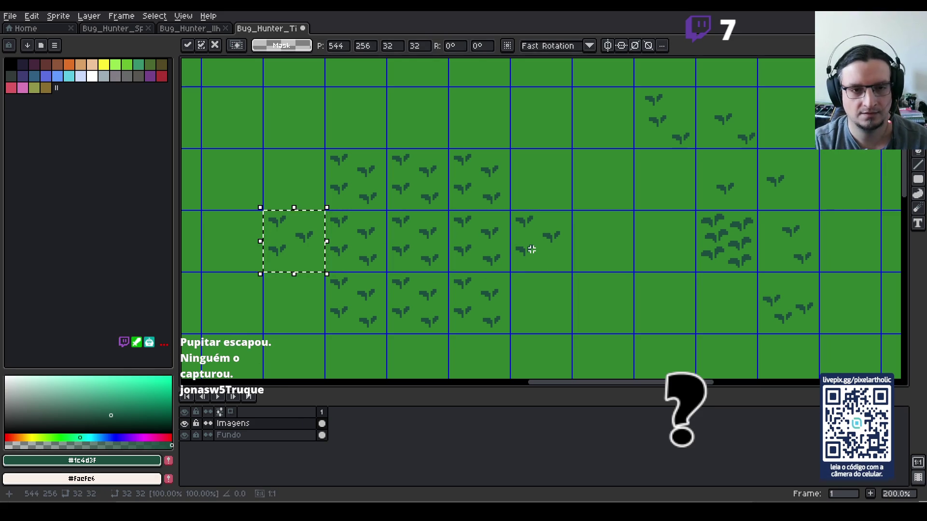
key(shift+h)
key(shift+h)
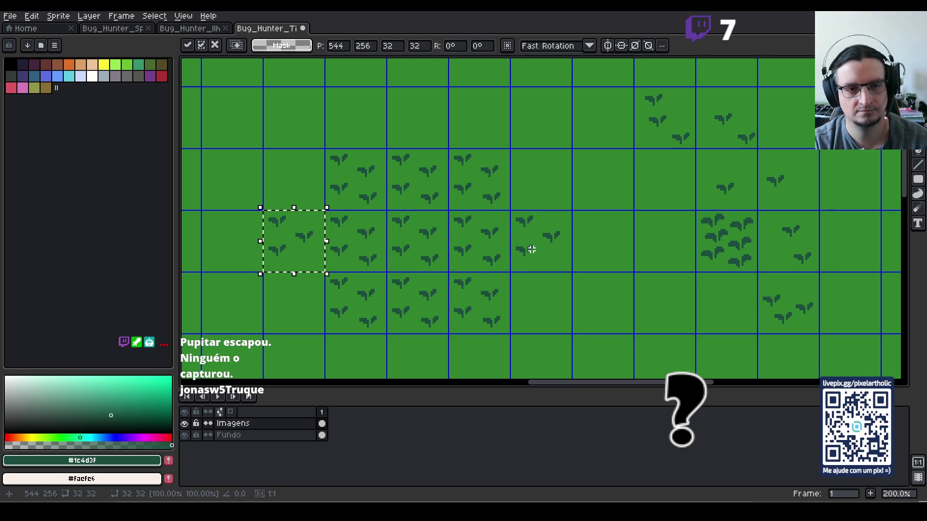
click(531, 249)
- Zoom to 300% on the left edge tile and drag its sprouts into new spots
key(space)
drag(298, 253, 343, 268)
scroll(350, 273, up, 1)
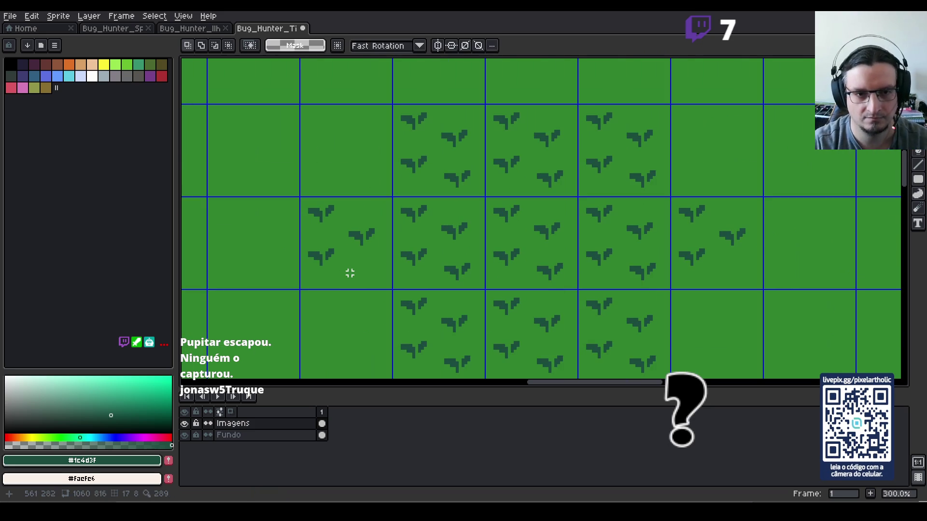
mouse_move(303, 199)
mouse_down()
mouse_move(351, 228)
mouse_move(337, 178)
mouse_up()
mouse_move(342, 210)
mouse_down()
mouse_move(393, 253)
mouse_move(341, 216)
mouse_move(364, 214)
mouse_move(376, 227)
mouse_up()
click(348, 270)
mouse_move(301, 239)
mouse_down()
mouse_move(352, 275)
mouse_move(367, 270)
mouse_up()
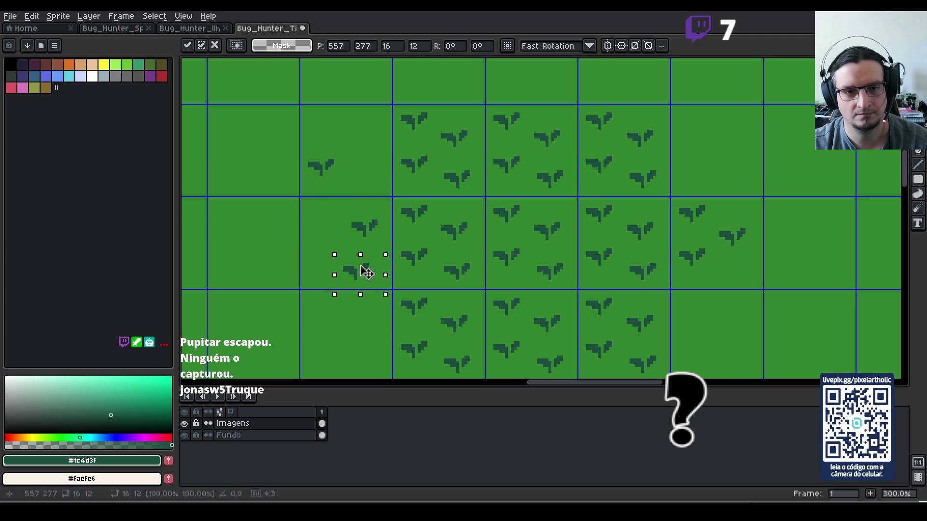
click(300, 186)
mouse_move(296, 153)
mouse_down()
mouse_move(347, 182)
mouse_move(327, 203)
mouse_move(325, 241)
mouse_move(342, 242)
mouse_up()
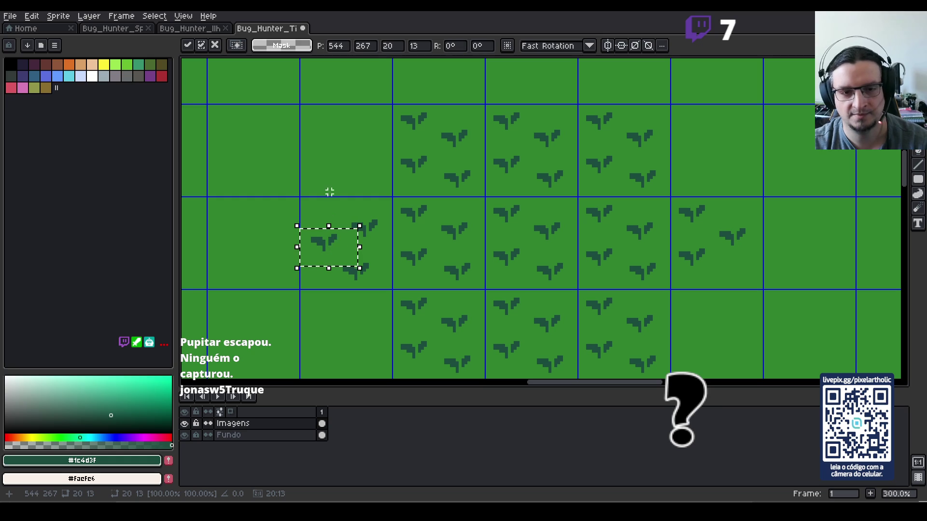
click(349, 200)
- Arrow-nudge the remaining sprouts so the left tile mirrors the right edge tile
drag(342, 202, 392, 249)
key(Up)
key(Right)
click(347, 265)
drag(333, 254, 381, 284)
click(350, 309)
drag(305, 226, 342, 268)
key(Right)
key(Down)
click(341, 285)
scroll(441, 242, down, 3)
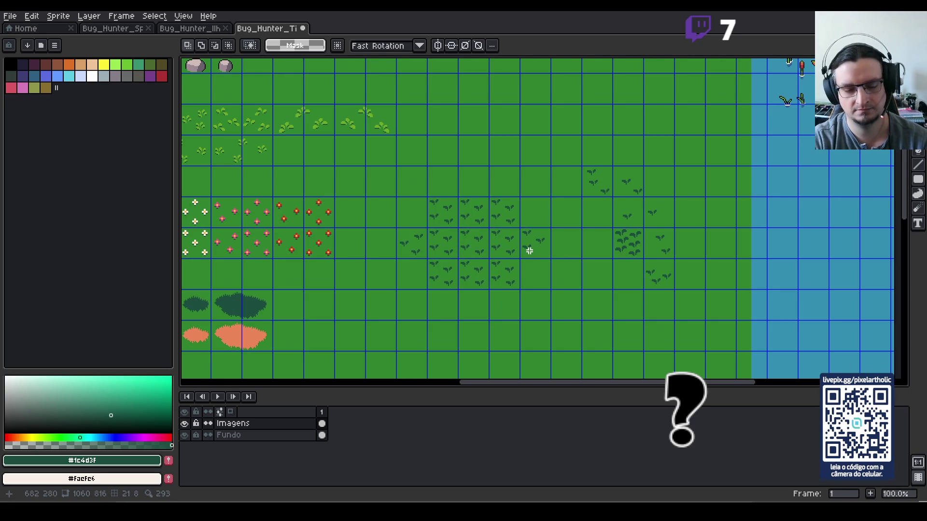
- Copy the right edge tile into the cell directly below it
drag(530, 251, 554, 251)
key(ctrl+c)
key(ctrl+v)
key(Down)
key(Return)
key(ctrl+apostrophe)
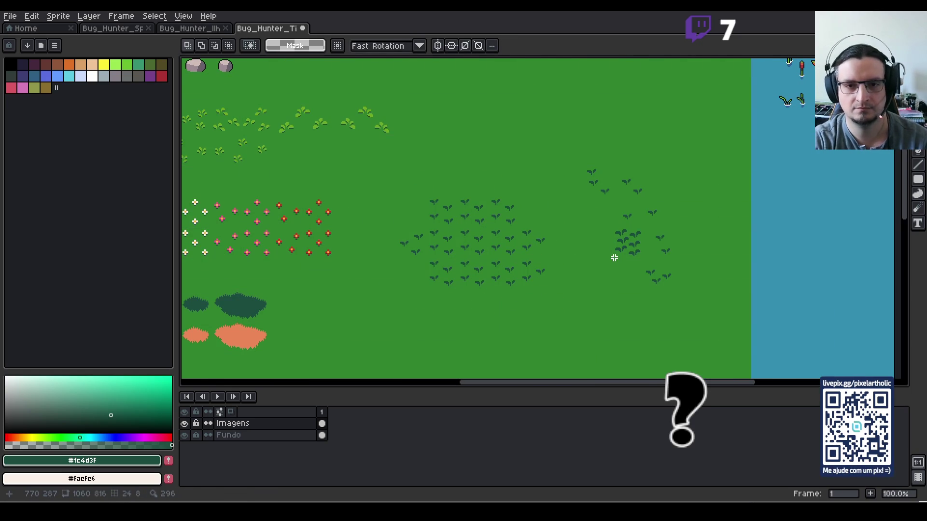
key(ctrl+apostrophe)
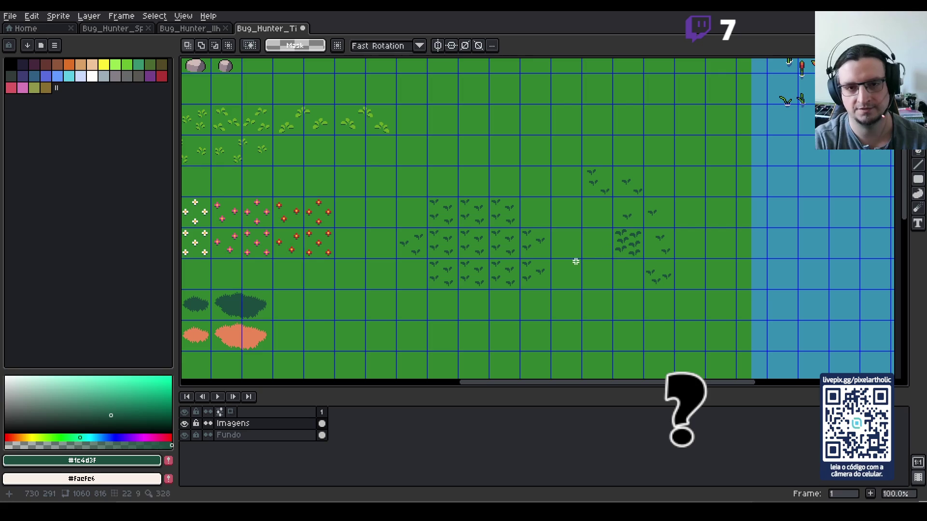
- Move copies of both edge tiles to sit below the fence pieces
click(537, 246)
shift+click(416, 245)
mouse_move(413, 255)
mouse_down()
mouse_move(610, 275)
mouse_move(837, 266)
mouse_up()
key(Left)
key(Left)
key(Left)
key(Down)
key(Down)
key(Left)
key(Left)
key(Left)
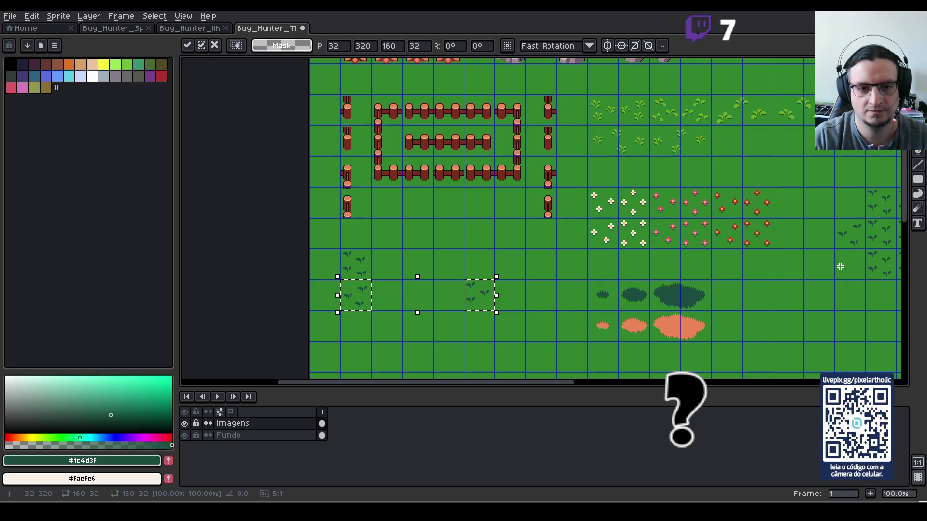
click(371, 237)
- Shift the dropped tiles into a row of sprigs across the first three left-edge cells
click(352, 259)
key(Right)
key(Down)
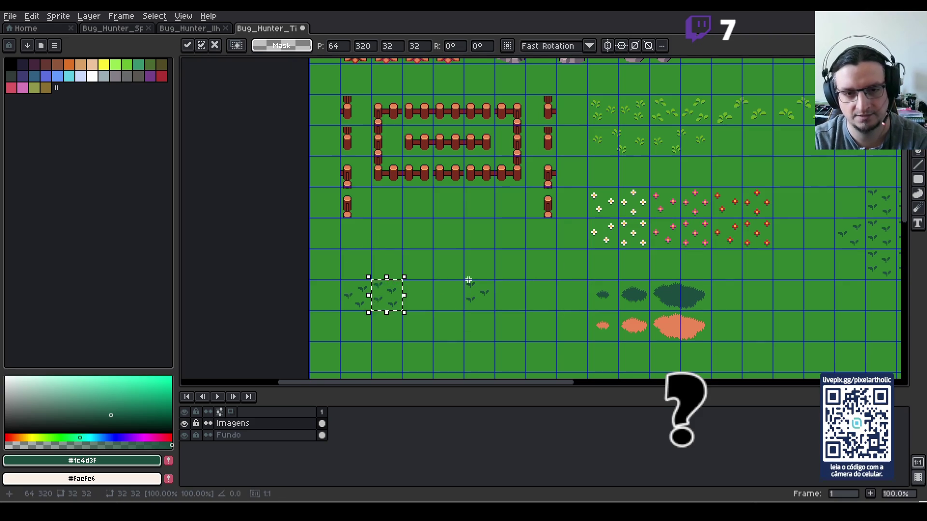
click(481, 302)
key(Left)
key(Left)
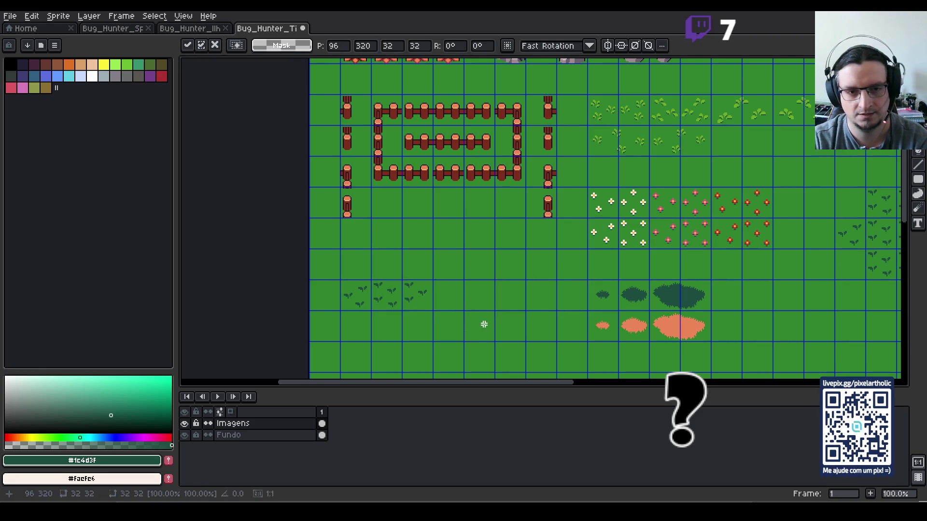
click(482, 325)
mouse_move(367, 299)
mouse_down()
mouse_move(358, 296)
mouse_move(409, 301)
mouse_up()
key(ctrl+d)
drag(826, 198, 407, 213)
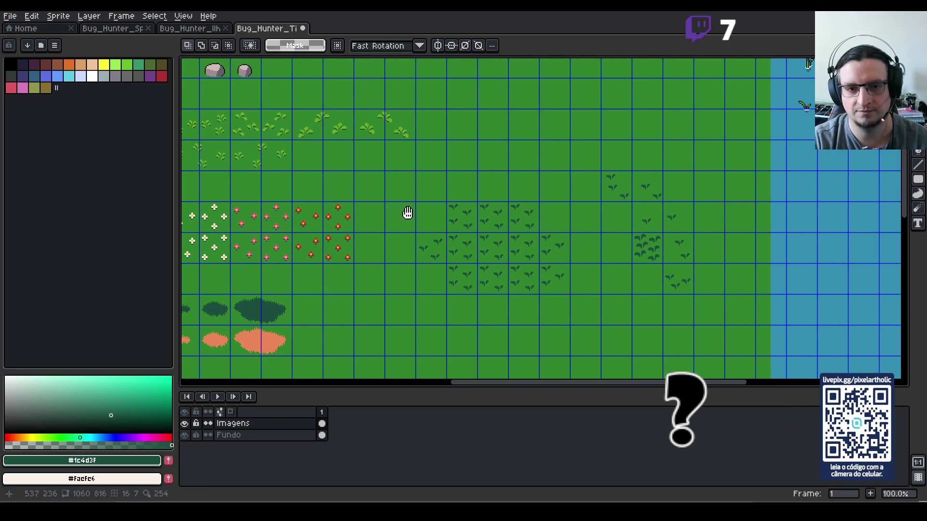
scroll(492, 205, up, 1)
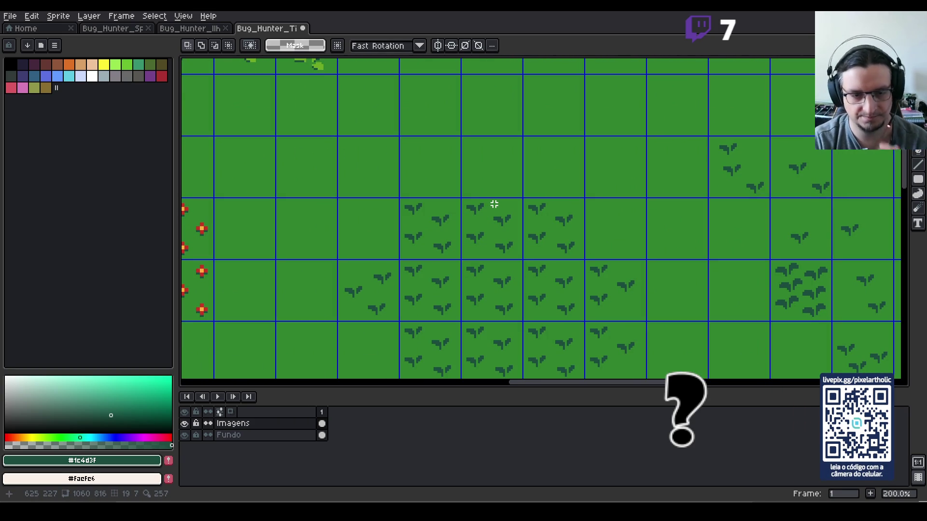
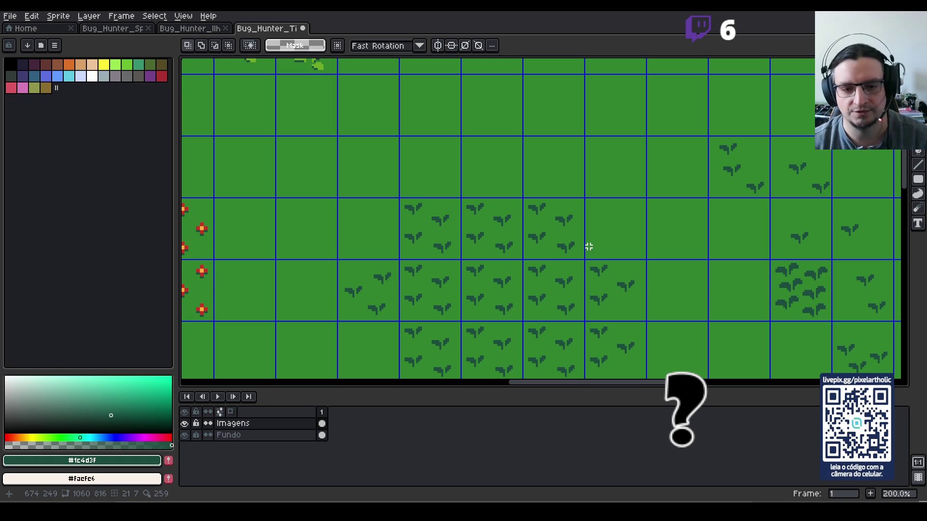
- Move the two weeds above the patch down into the tile below, checking them with the grid hidden
mouse_move(394, 189)
mouse_down()
mouse_move(428, 219)
mouse_move(451, 173)
mouse_move(409, 145)
mouse_move(456, 201)
mouse_up()
click(424, 207)
drag(435, 166, 447, 186)
click(482, 159)
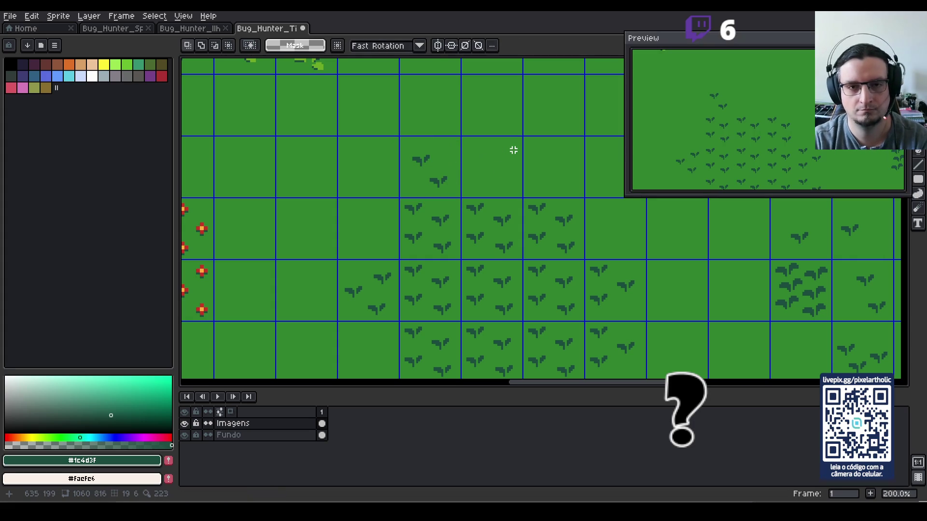
scroll(513, 149, down, 1)
key(ctrl+apostrophe)
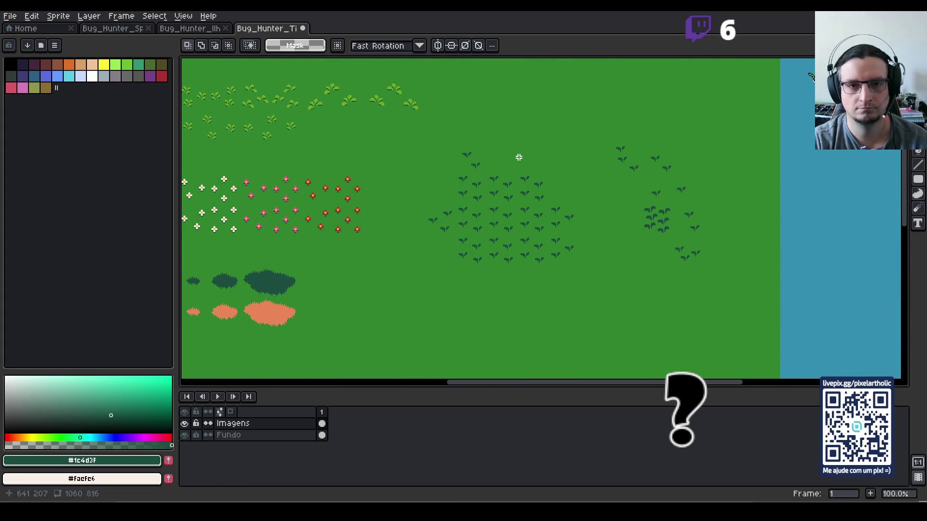
scroll(519, 157, up, 1)
key(ctrl+apostrophe)
scroll(495, 164, up, 1)
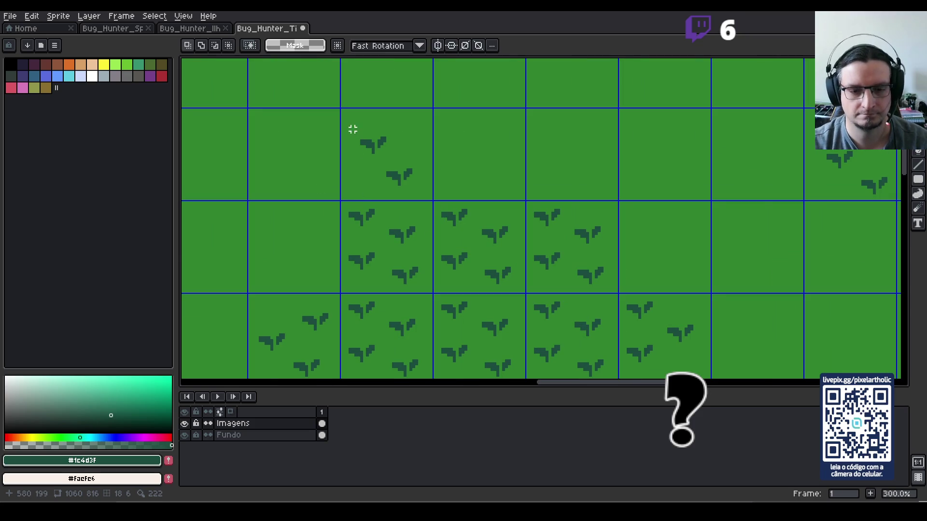
- Nudge the upper weed right and down, and move the lower-left weed into the middle tile
mouse_move(381, 163)
mouse_down()
mouse_move(364, 141)
mouse_move(431, 203)
mouse_move(485, 136)
mouse_up()
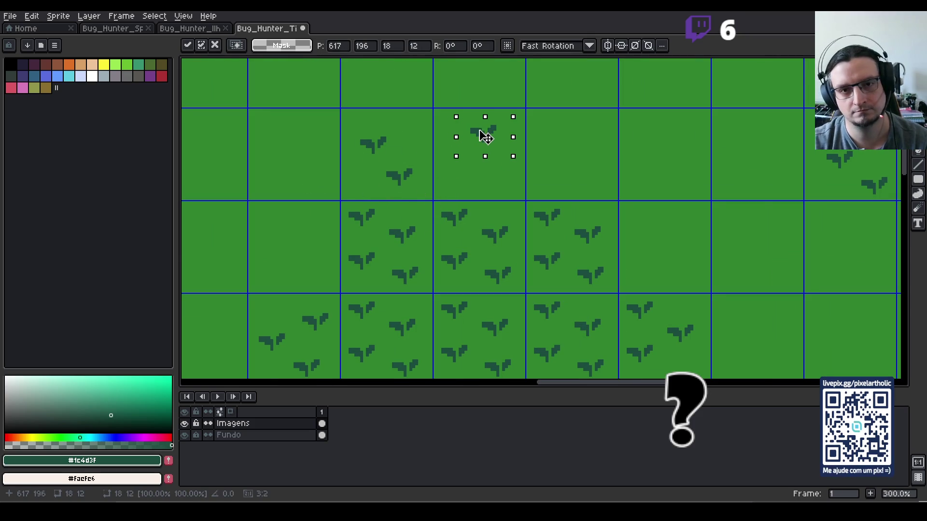
key(Right)
key(Right)
key(Down)
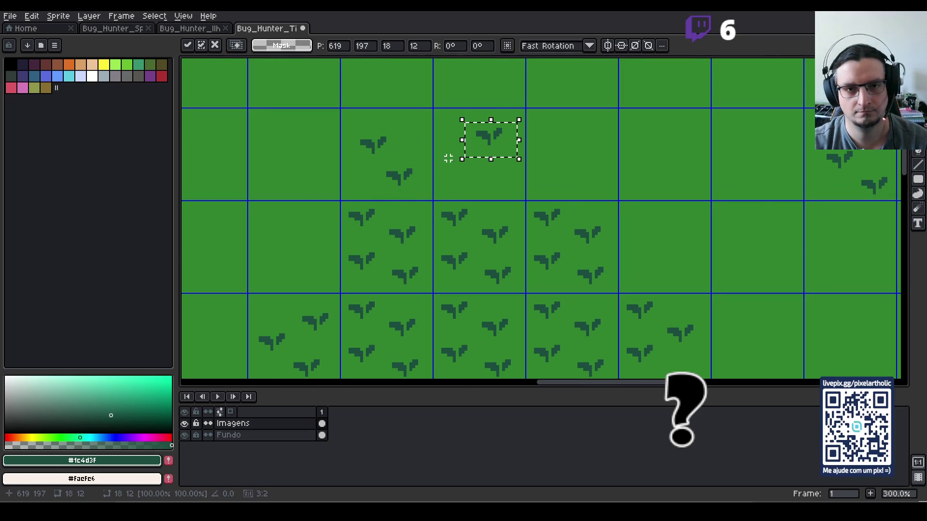
click(454, 152)
mouse_move(378, 160)
mouse_down()
mouse_move(426, 198)
mouse_move(414, 180)
mouse_move(481, 182)
mouse_move(470, 170)
mouse_up()
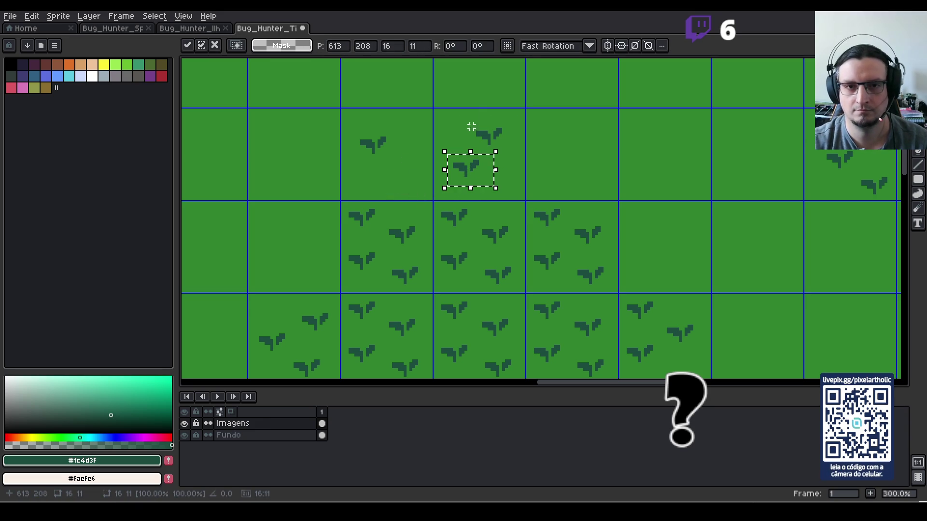
click(472, 118)
drag(472, 117, 499, 141)
click(498, 124)
- Fine-tune the pair: upper weed slightly down-right, lower weed slightly left
mouse_move(466, 115)
mouse_down()
mouse_move(516, 153)
mouse_move(509, 143)
mouse_move(492, 145)
mouse_move(484, 182)
mouse_move(476, 174)
mouse_move(484, 176)
mouse_up()
click(472, 172)
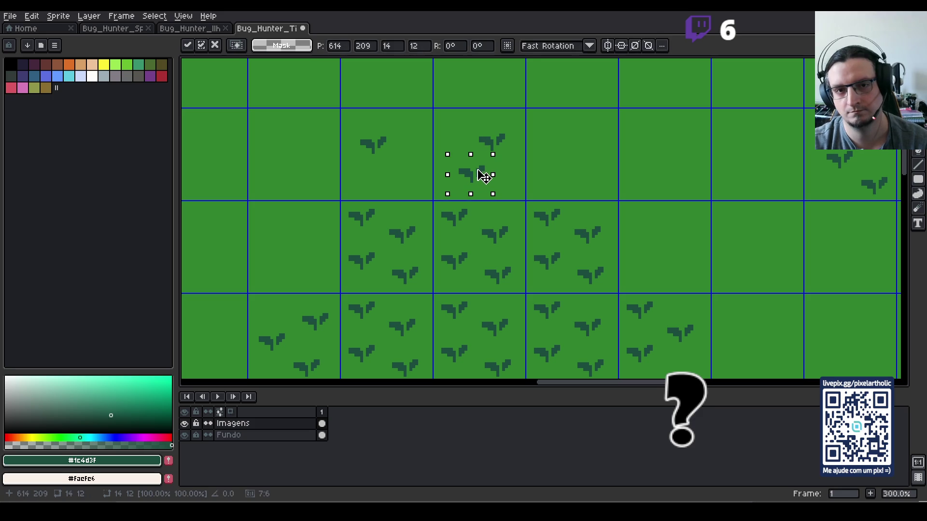
click(526, 161)
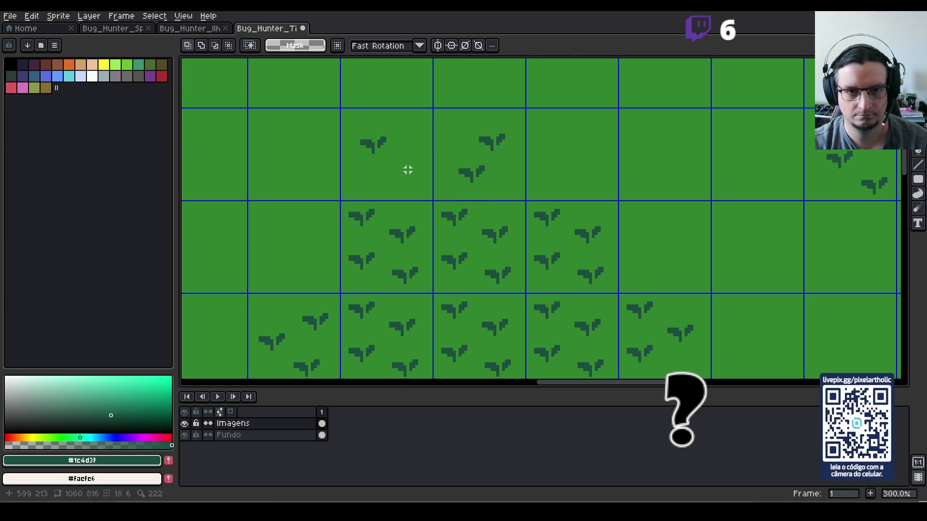
drag(451, 155, 501, 194)
key(Left)
click(509, 176)
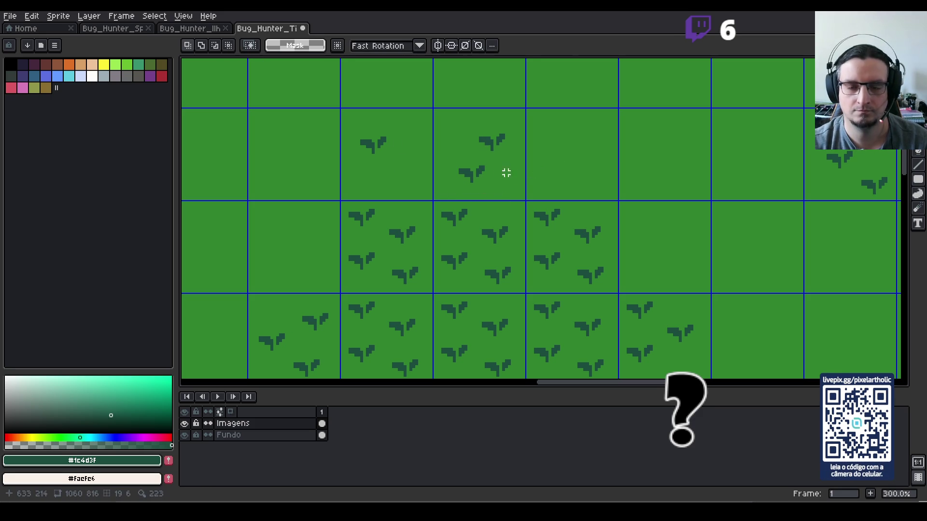
scroll(592, 217, down, 2)
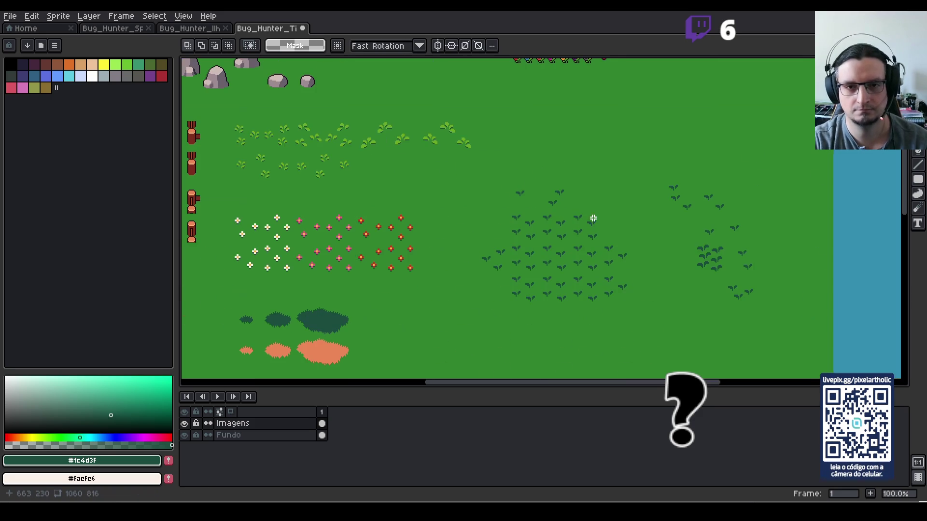
- Reposition one weed within its top-row tile, then check it with the grid hidden
scroll(598, 213, up, 1)
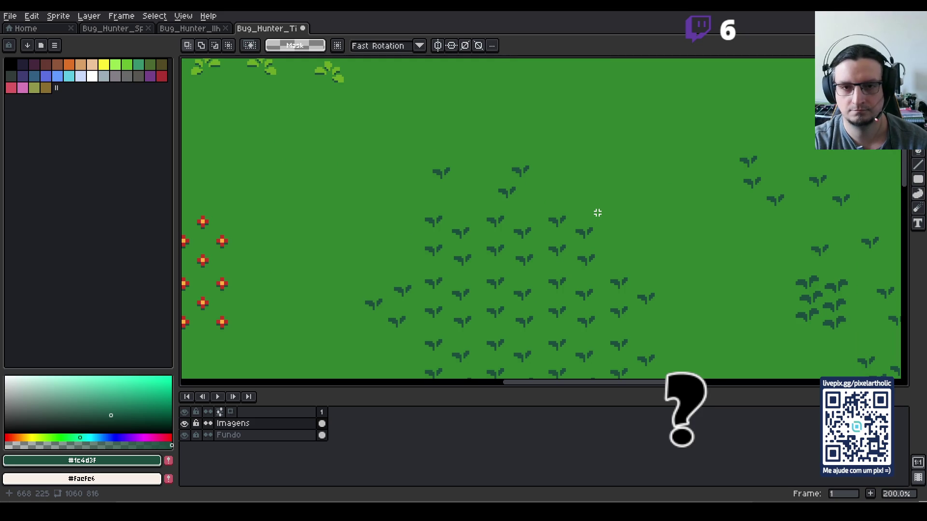
key(ctrl+apostrophe)
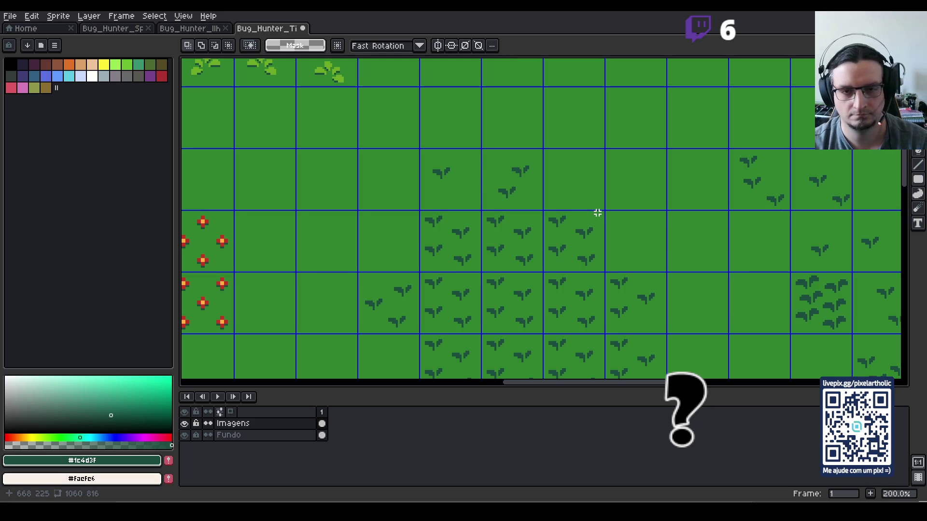
drag(501, 180, 539, 205)
click(529, 199)
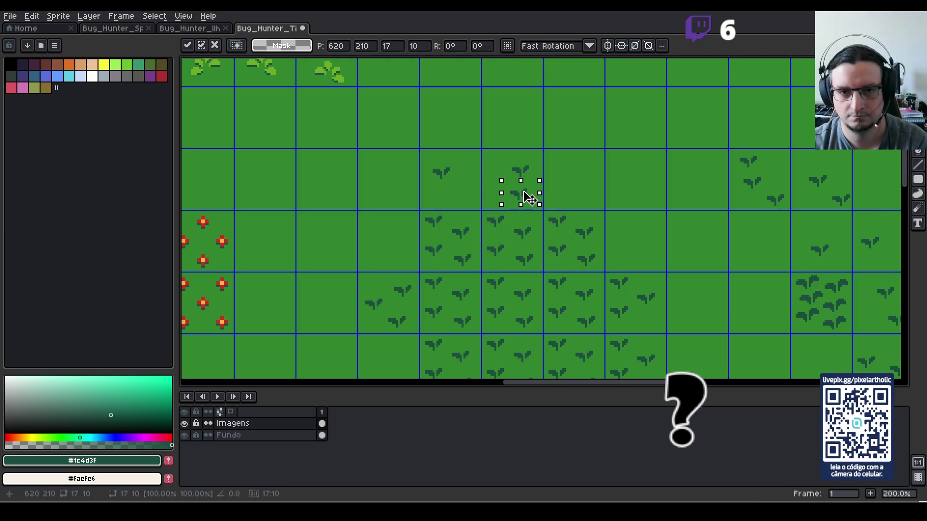
mouse_move(502, 154)
mouse_down()
mouse_move(555, 187)
mouse_move(512, 178)
mouse_move(539, 171)
mouse_move(535, 164)
mouse_move(503, 170)
mouse_move(511, 182)
mouse_up()
click(497, 151)
click(602, 201)
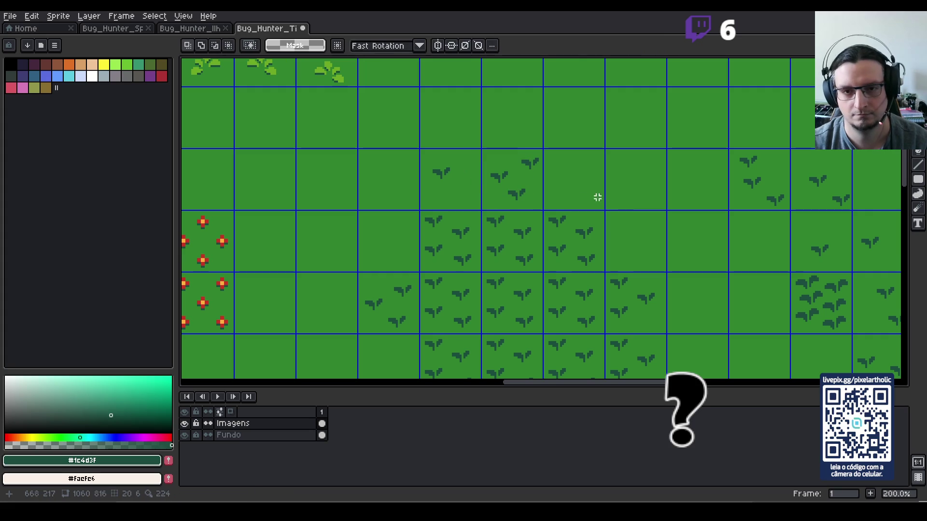
key(ctrl+apostrophe)
scroll(557, 156, down, 1)
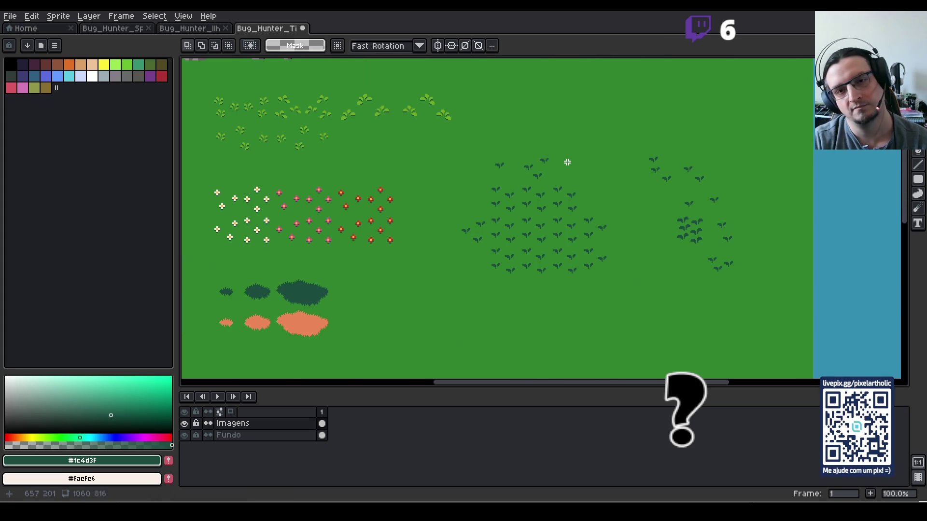
key(ctrl+apostrophe)
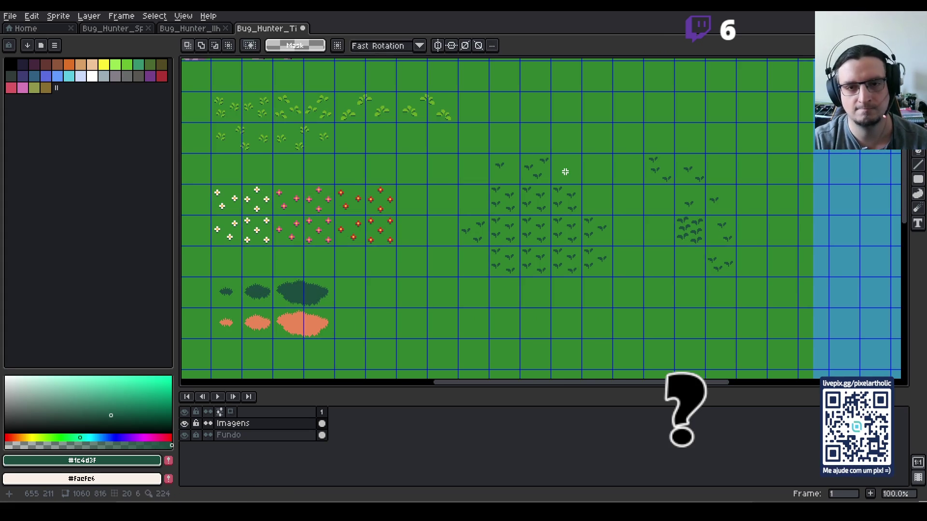
scroll(564, 172, up, 2)
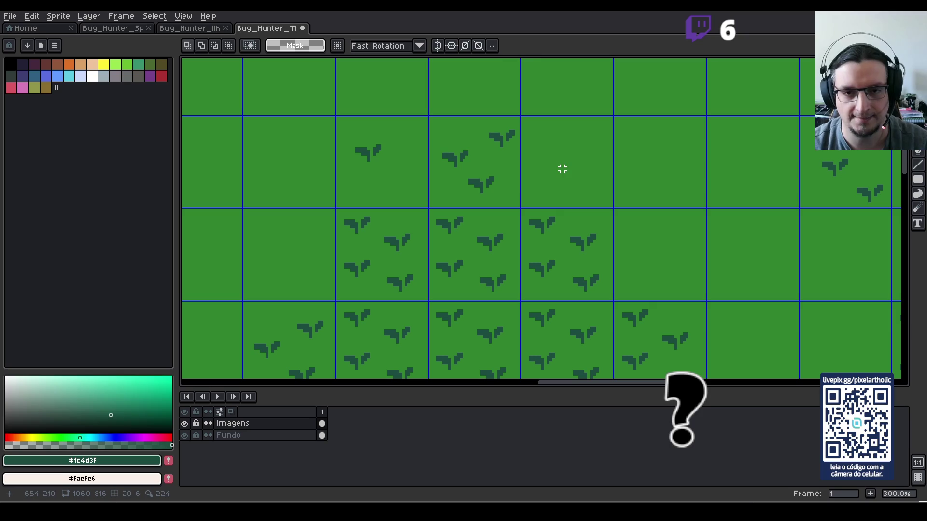
- Delete the top-right sprout, shift the tile's sprouts up-right, and delete the left tile's sprout
drag(476, 116, 524, 151)
key(Delete)
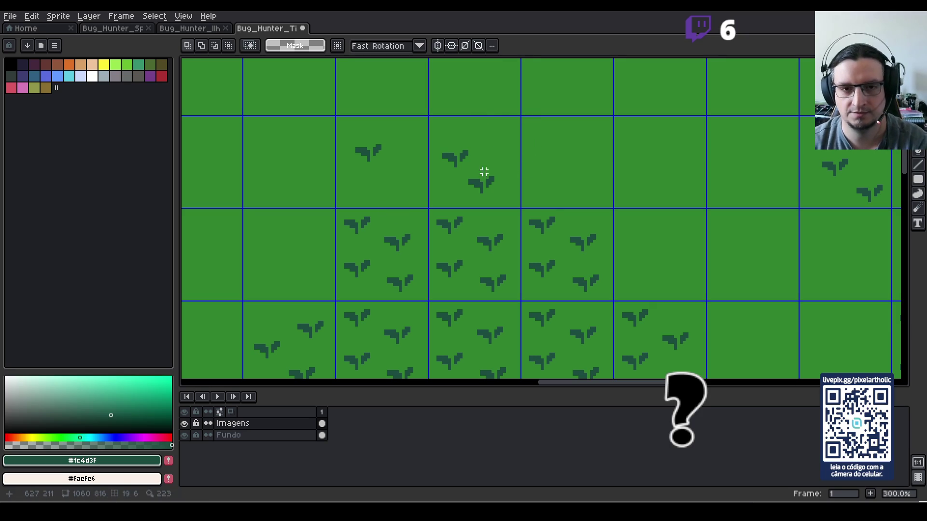
mouse_move(438, 144)
mouse_down()
mouse_move(516, 203)
mouse_move(502, 180)
mouse_up()
click(559, 151)
mouse_move(437, 136)
mouse_down()
mouse_move(488, 169)
mouse_move(470, 145)
mouse_up()
drag(338, 128, 404, 175)
key(Delete)
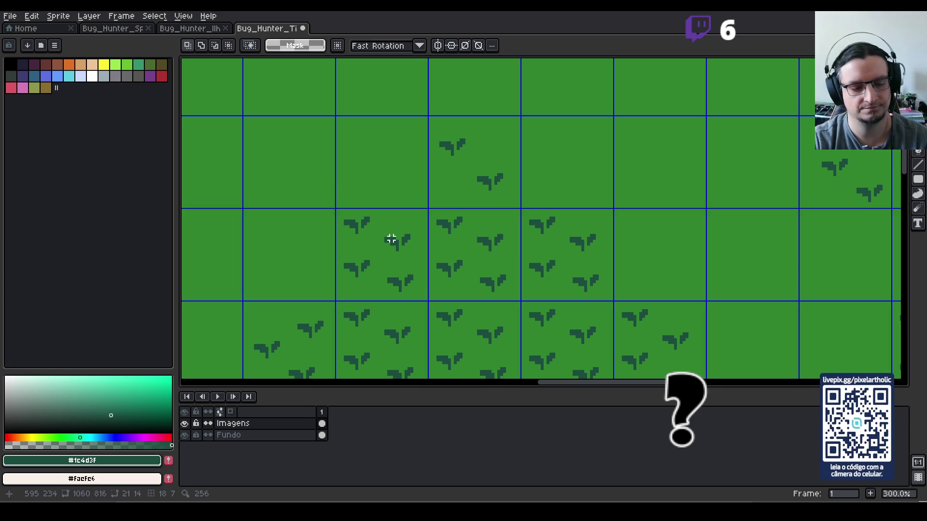
scroll(391, 238, down, 2)
scroll(491, 180, up, 1)
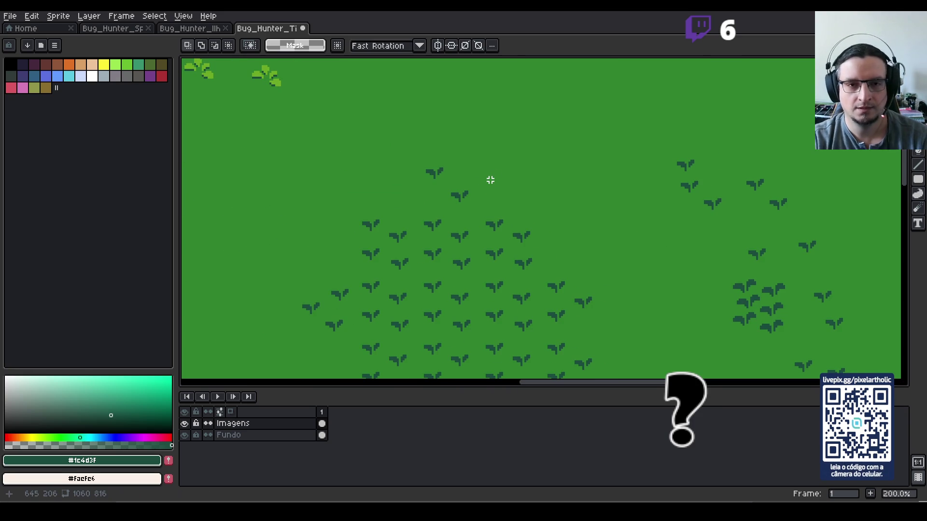
- Move the weed tile and shift the lower-right plant about 110 px left
key(ctrl+apostrophe)
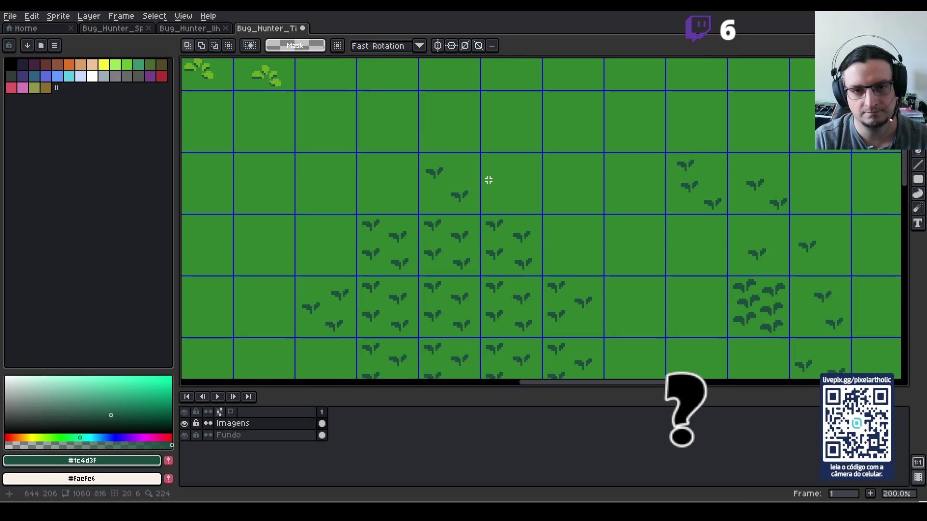
mouse_move(415, 152)
mouse_down()
mouse_move(449, 198)
mouse_move(478, 213)
mouse_move(480, 195)
mouse_up()
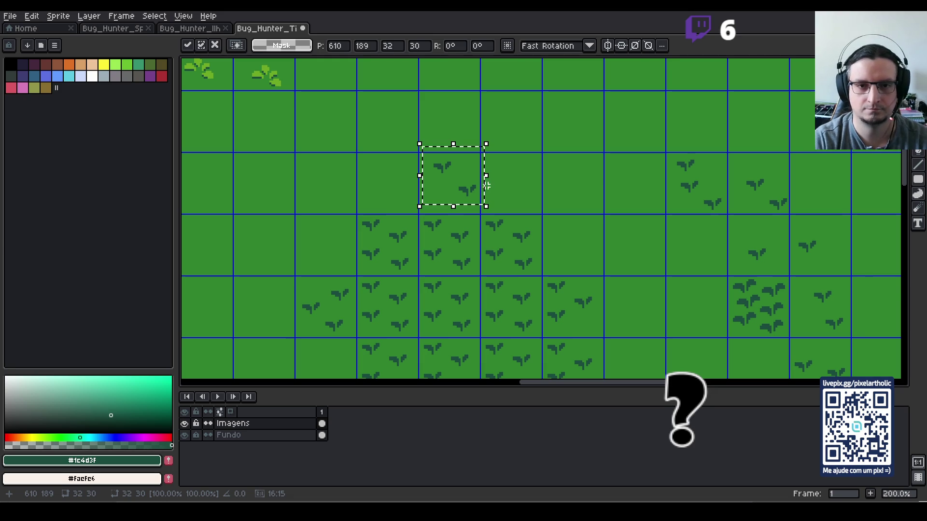
click(496, 180)
scroll(492, 179, up, 2)
mouse_move(421, 179)
mouse_down()
mouse_move(462, 220)
mouse_move(404, 201)
mouse_move(411, 221)
mouse_move(403, 215)
mouse_up()
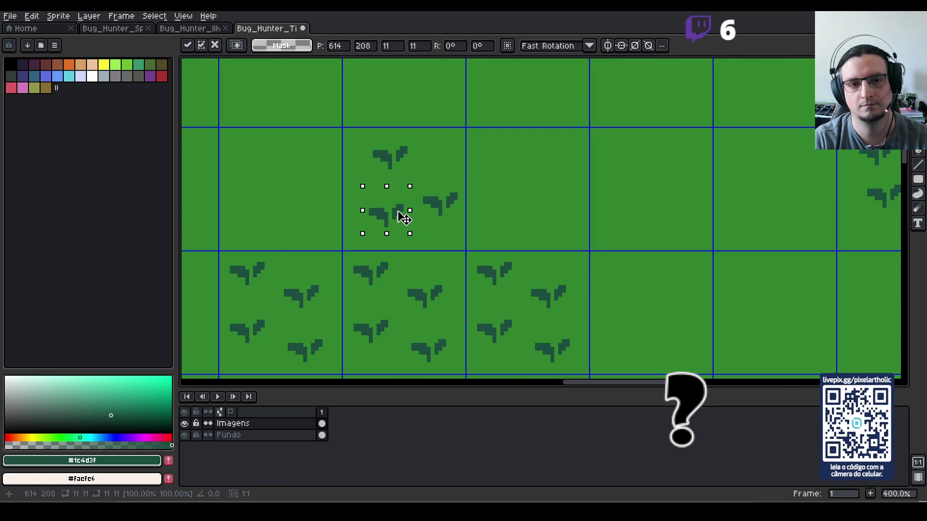
click(486, 169)
scroll(507, 172, down, 3)
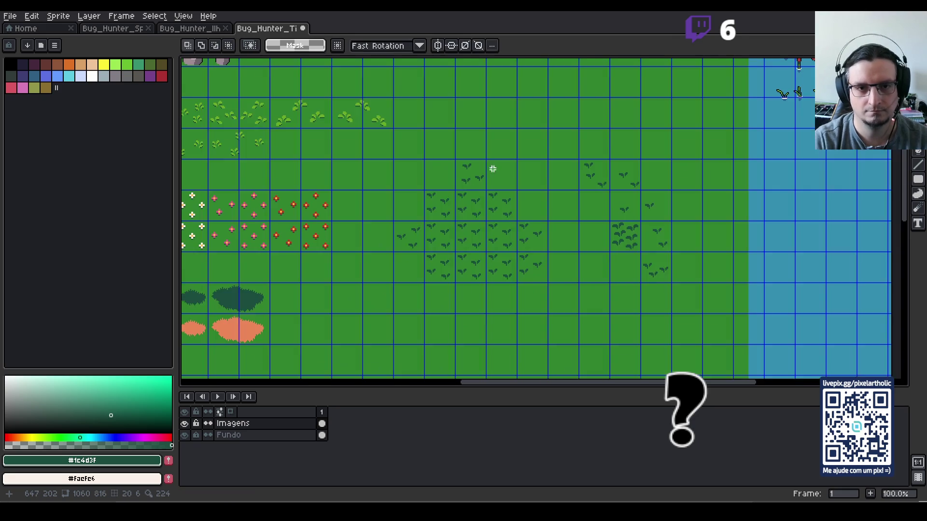
- Move the top plant to the right and shift the lower-left plant up and left
key(ctrl+apostrophe)
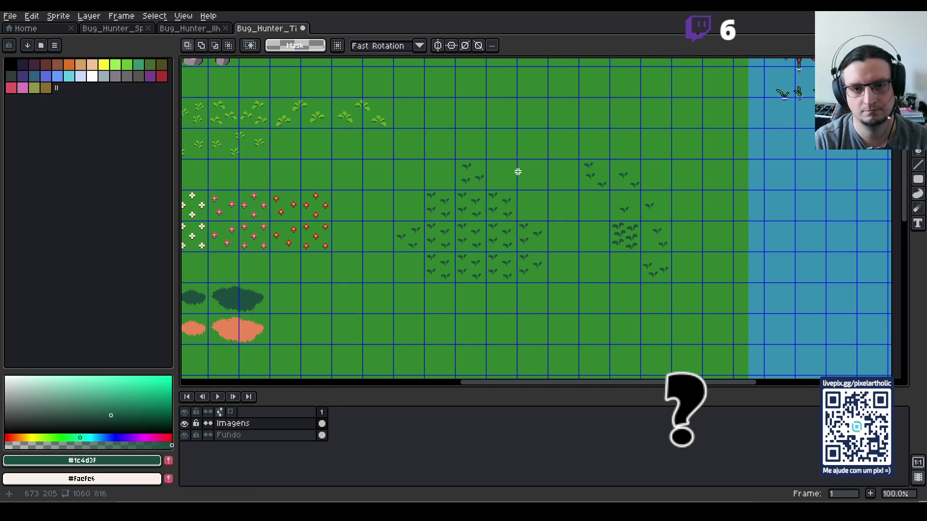
scroll(507, 170, up, 2)
mouse_move(412, 169)
mouse_down()
mouse_move(430, 198)
mouse_move(452, 207)
mouse_up()
key(ctrl+apostrophe)
mouse_move(378, 139)
mouse_down()
mouse_move(418, 176)
mouse_move(420, 164)
mouse_up()
click(370, 187)
mouse_move(369, 188)
mouse_down()
mouse_move(407, 213)
mouse_move(400, 202)
mouse_up()
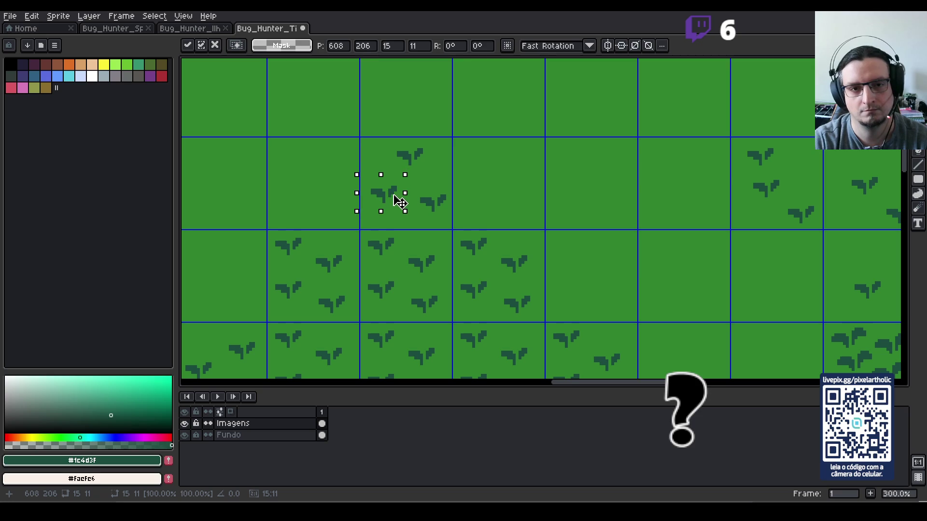
click(497, 181)
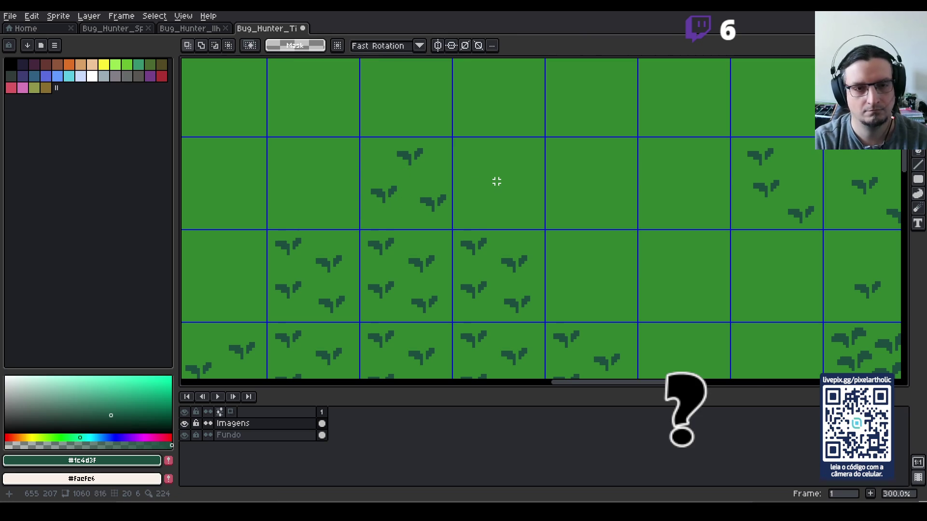
- Hide the tile grid and pan the canvas over toward the fence
scroll(497, 181, down, 2)
key(ctrl+apostrophe)
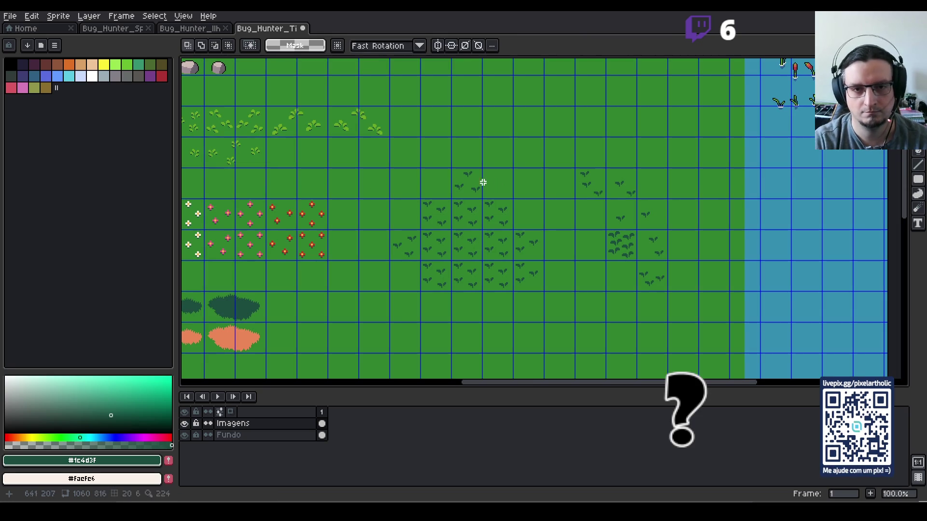
drag(474, 180, 480, 184)
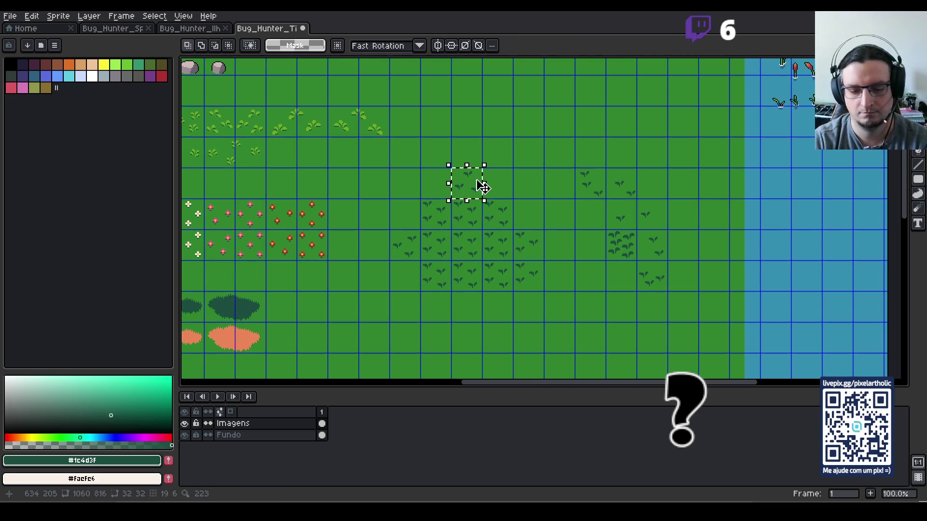
click(515, 176)
key(ctrl+apostrophe)
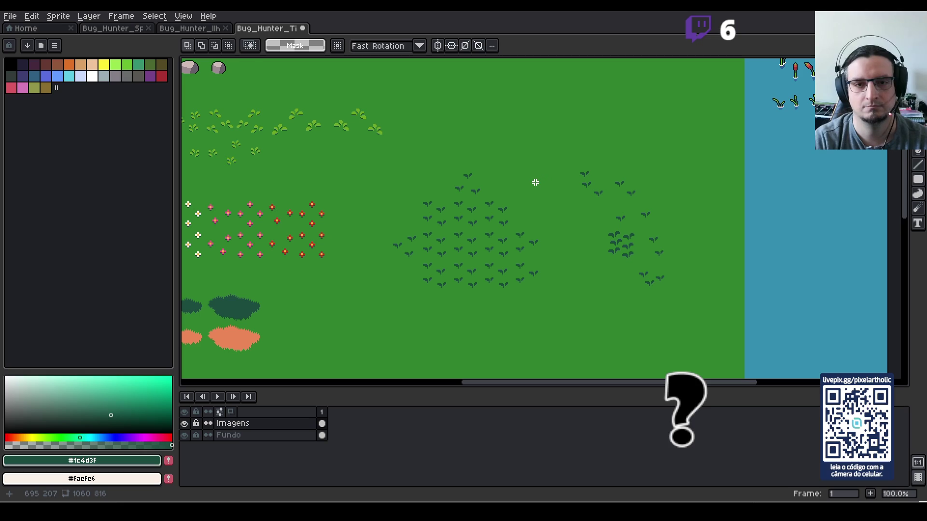
drag(483, 186, 682, 170)
scroll(681, 170, down, 1)
scroll(631, 190, up, 1)
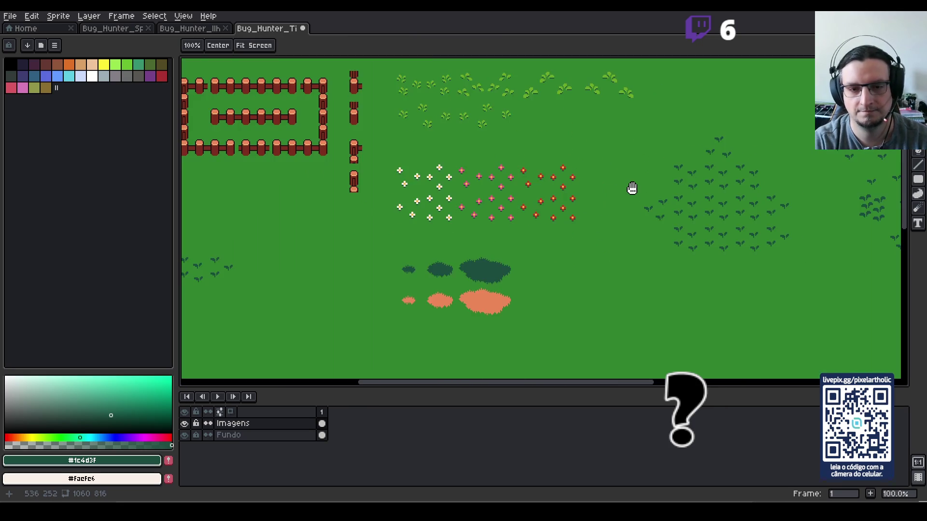
- Shift a dark grass sprout tile down one row and left into a grid cell
drag(718, 145, 727, 151)
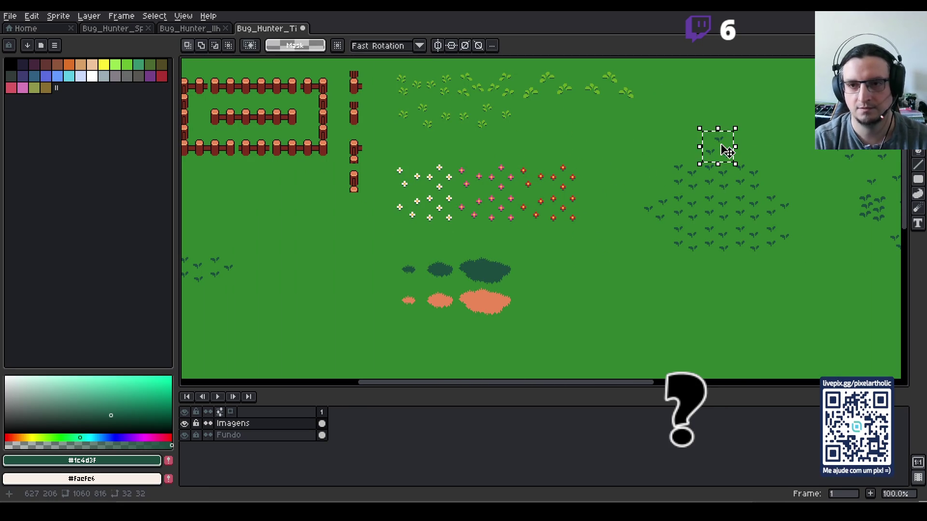
click(727, 152)
key(shift+Down)
key(shift+Down)
key(shift+Down)
key(shift+Left)
key(shift+Left)
key(shift+Left)
key(shift+Right)
key(shift+Right)
key(shift+Right)
drag(270, 267, 410, 257)
key(shift+Left)
key(Return)
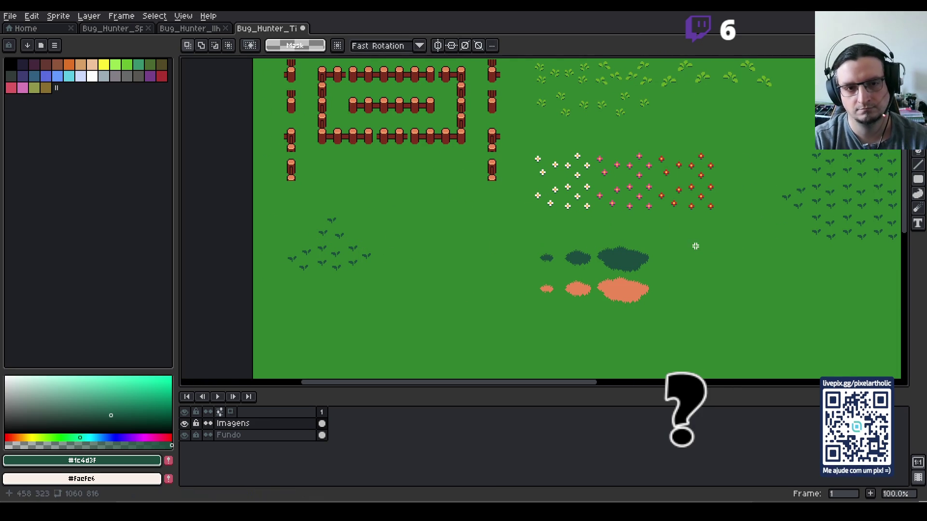
- With the grid and F7 preview on, move another grass tile down a row into place
key(h)
drag(803, 238, 482, 200)
scroll(483, 201, up, 3)
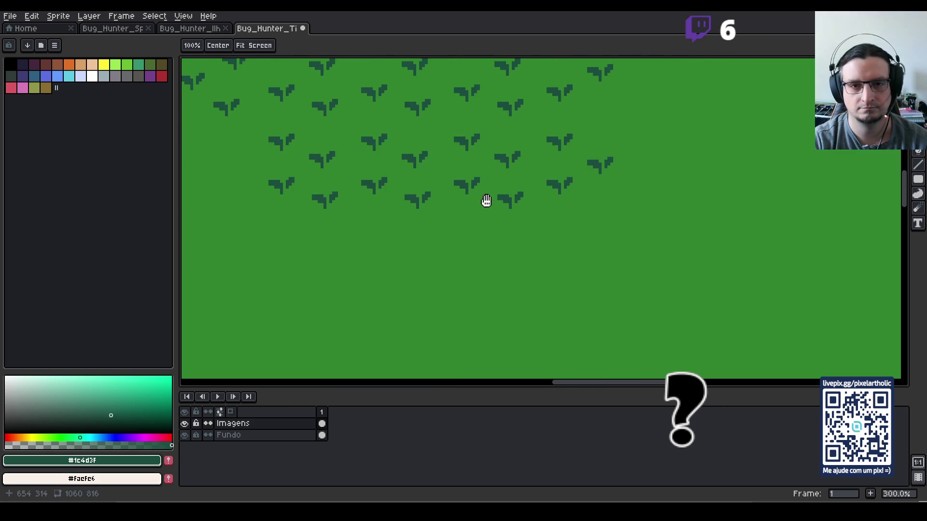
key(ctrl+apostrophe)
scroll(463, 198, down, 1)
mouse_move(432, 157)
mouse_down()
mouse_move(468, 271)
mouse_move(456, 220)
mouse_move(464, 175)
mouse_move(485, 245)
mouse_up()
scroll(485, 234, up, 1)
key(m)
key(F7)
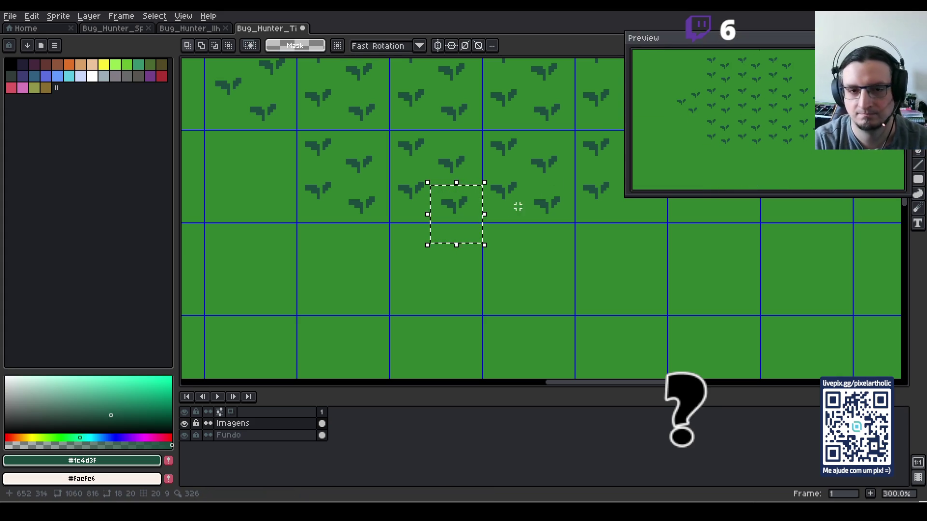
mouse_move(463, 209)
mouse_down()
mouse_move(448, 235)
mouse_move(420, 242)
mouse_up()
drag(769, 108, 762, 126)
mouse_move(416, 241)
mouse_down()
mouse_move(479, 265)
mouse_move(452, 294)
mouse_move(479, 259)
mouse_up()
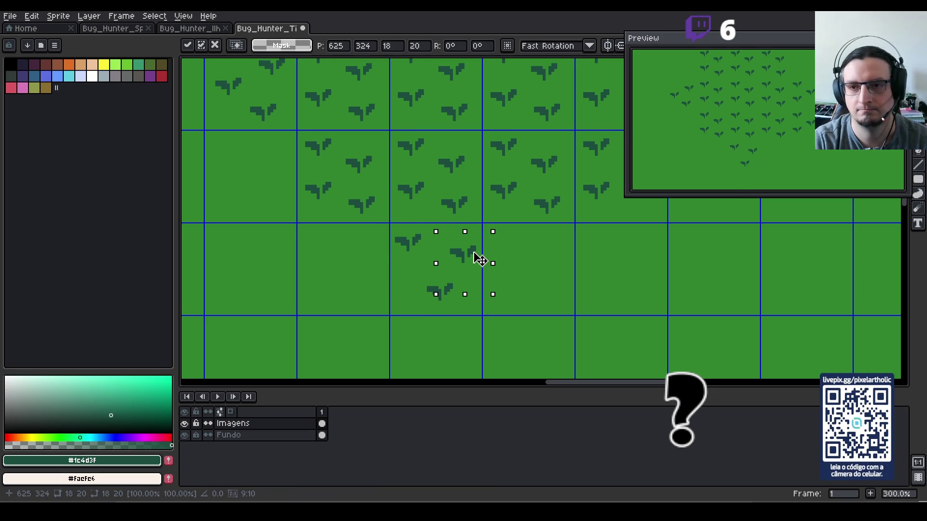
click(515, 290)
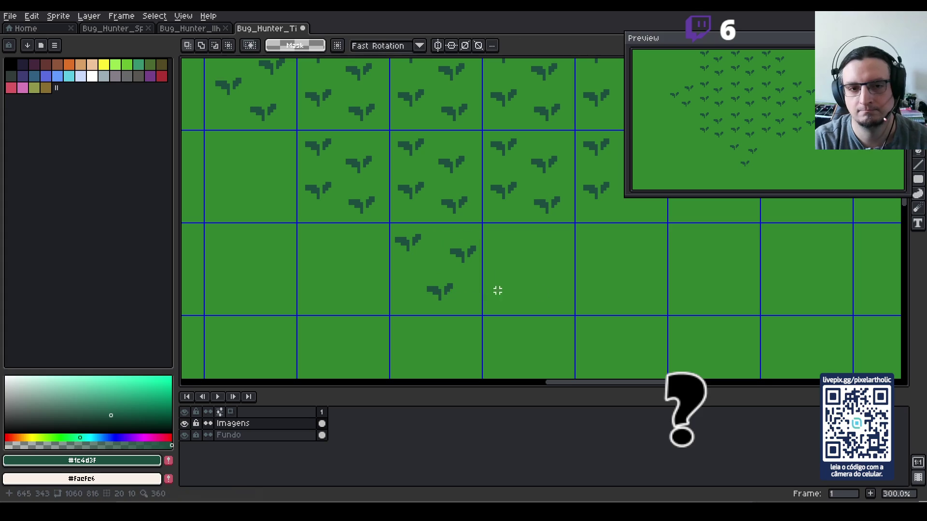
- Nudge the lower-left sprout one pixel left
drag(407, 273, 467, 309)
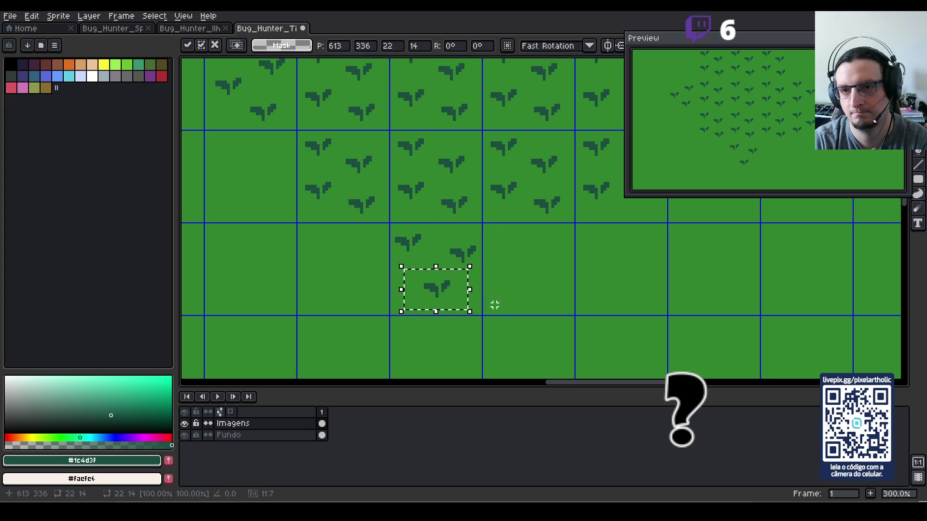
key(Left)
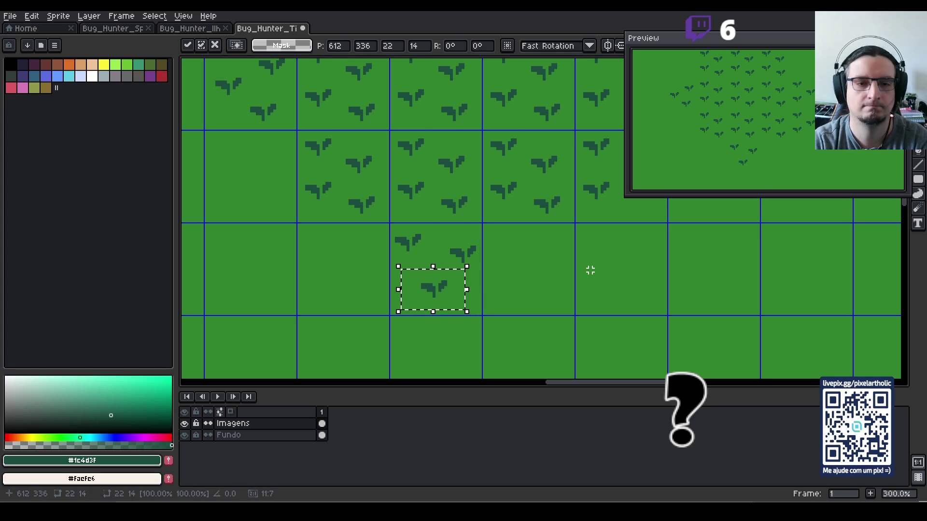
click(590, 270)
scroll(590, 271, down, 1)
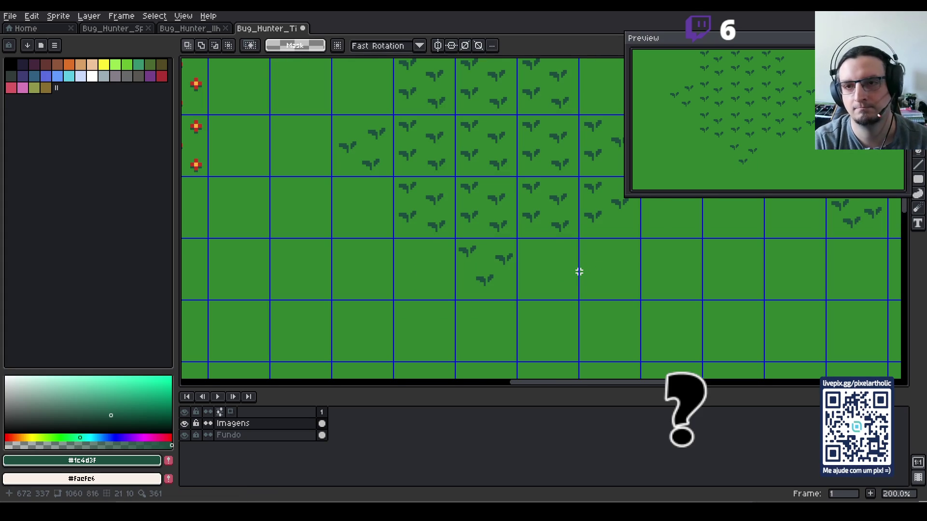
scroll(579, 272, down, 1)
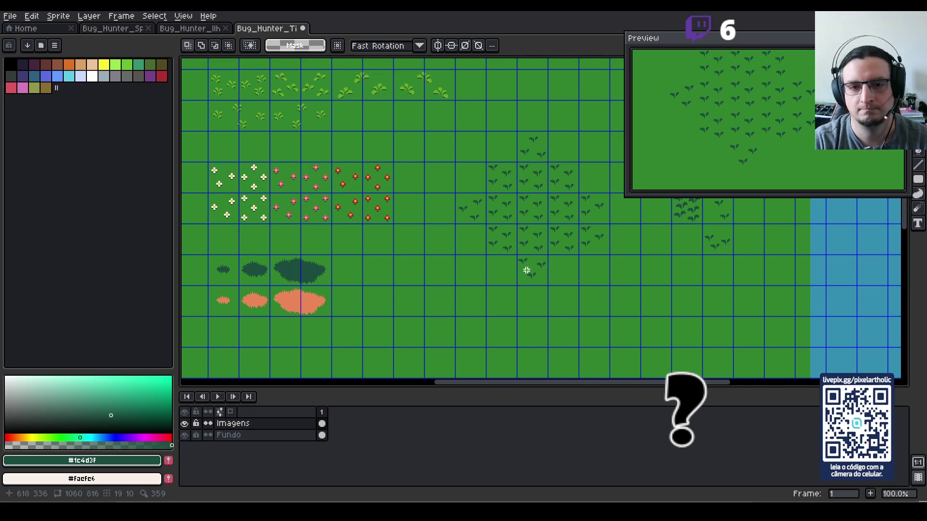
- Move the sprout cell left and down to form the lower-left cluster, then close the preview
key(ctrl+z)
scroll(613, 278, down, 1)
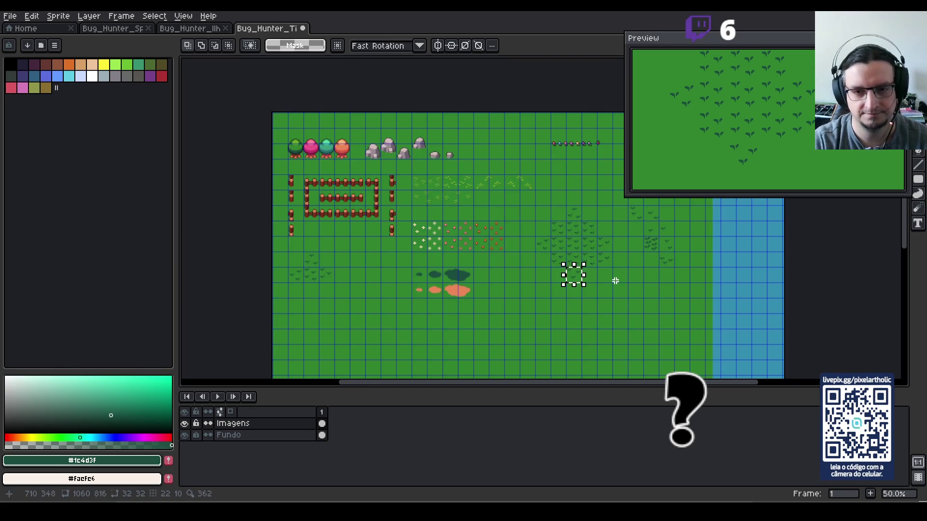
key(ctrl+t)
key(Left)
key(Left)
key(Left)
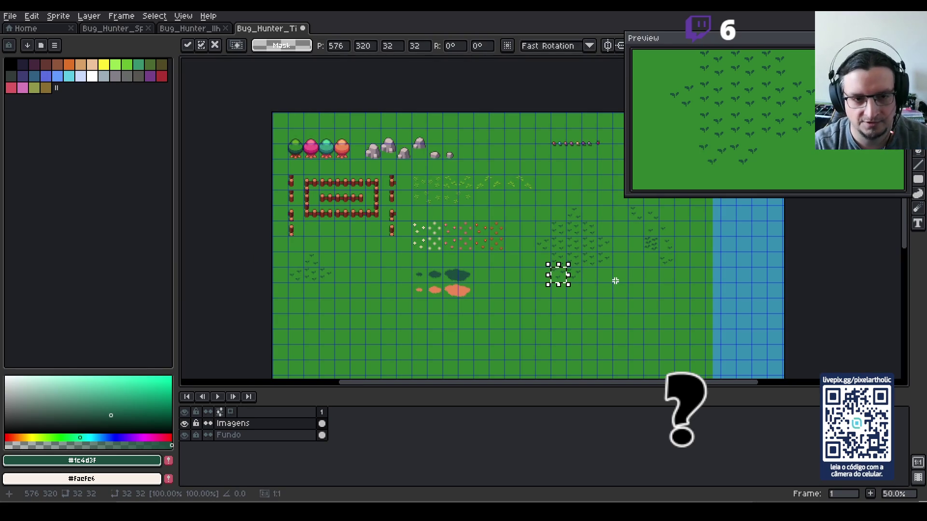
key(Down)
key(Left)
key(Left)
key(Left)
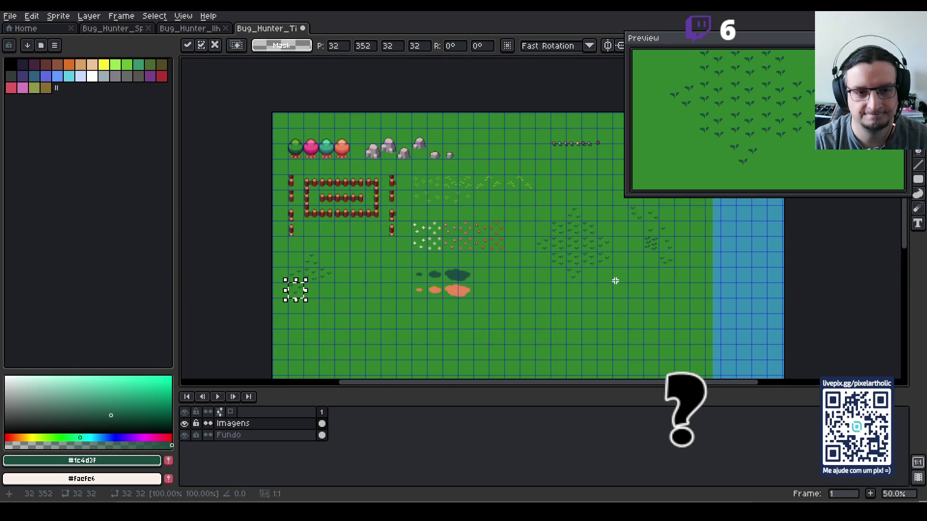
key(Return)
scroll(615, 281, up, 1)
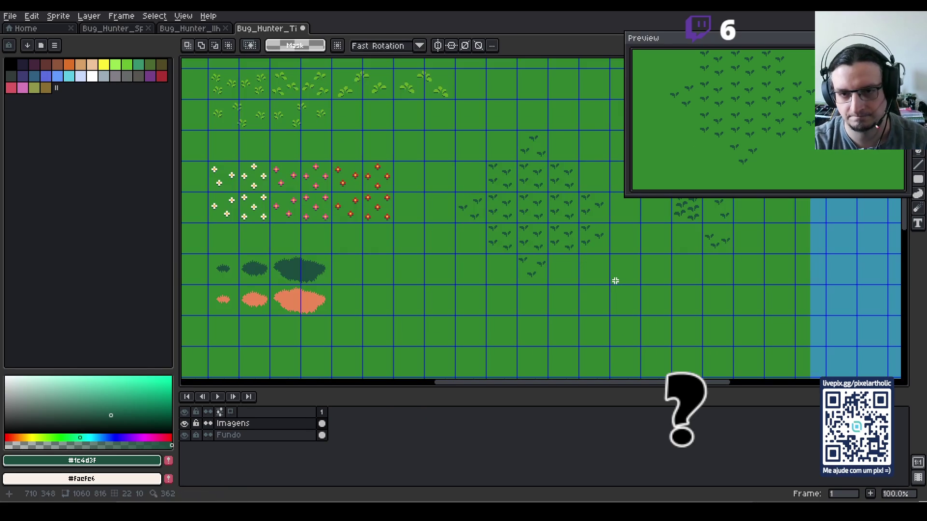
key(F7)
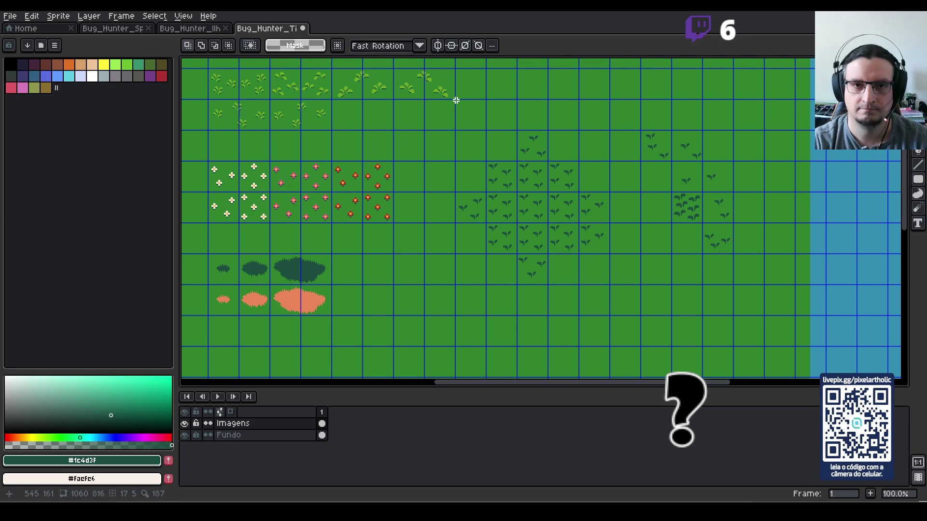
- Delete the leftover dark grass sprites from the middle of the sheet
drag(453, 100, 763, 309)
key(Delete)
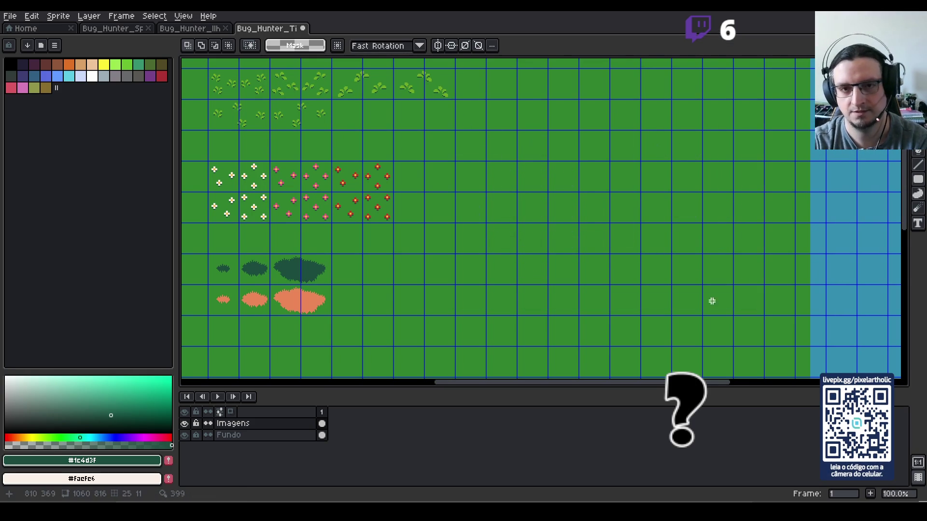
drag(363, 234, 584, 279)
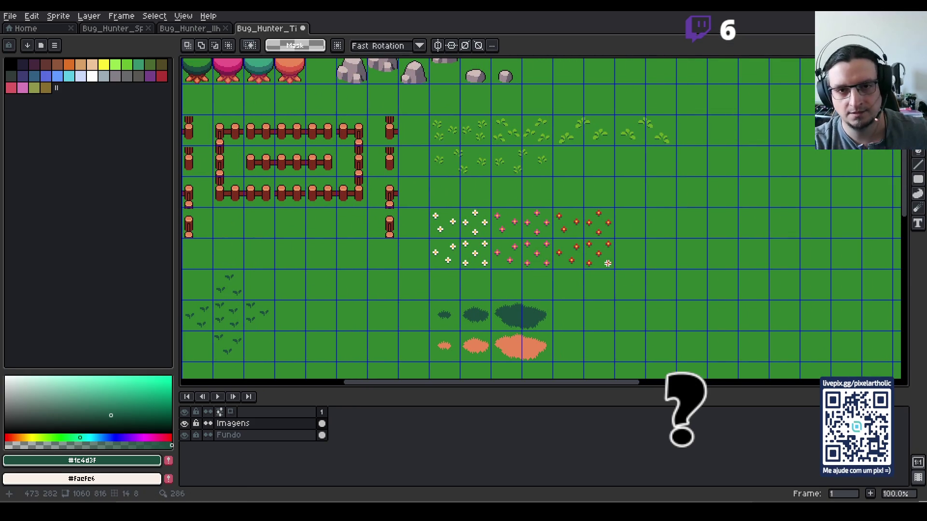
- Select the small sprite near the top and drag it down beside the logs
scroll(605, 266, down, 1)
scroll(611, 260, up, 1)
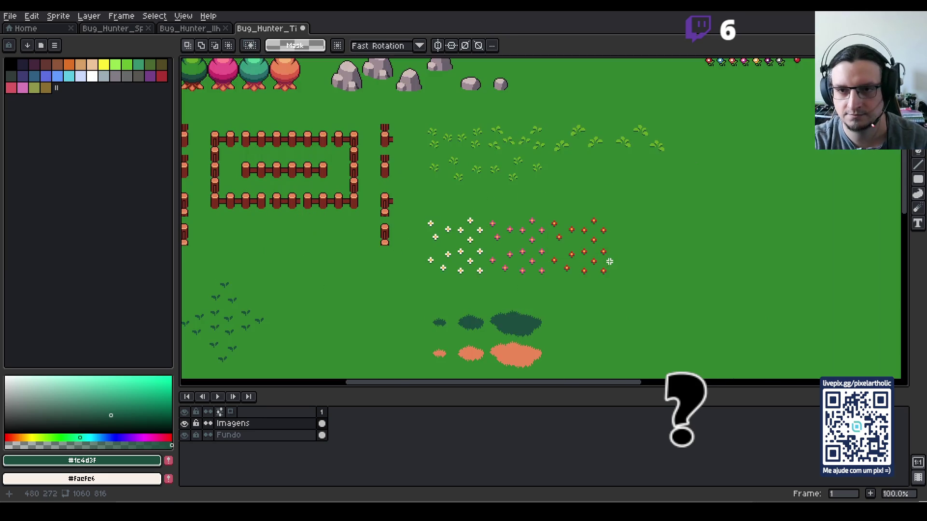
scroll(615, 253, down, 1)
drag(676, 198, 584, 207)
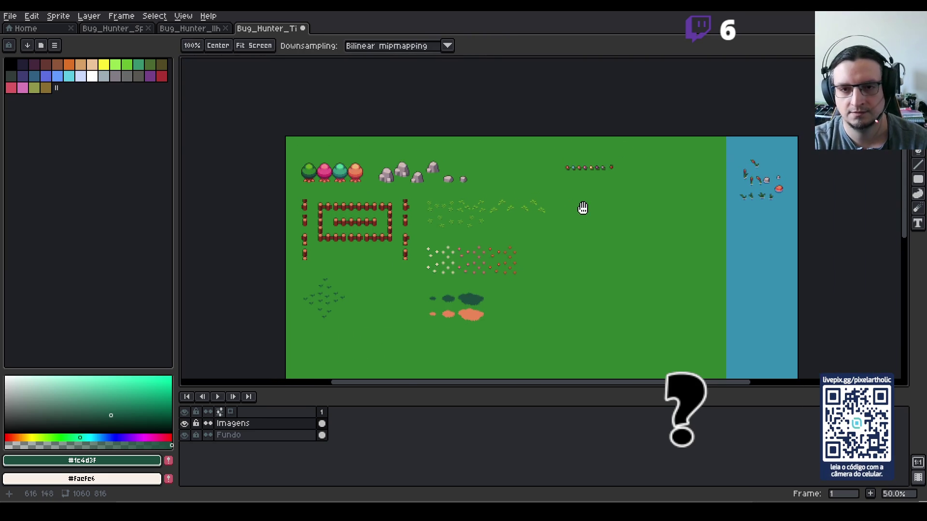
scroll(603, 178, up, 1)
key(m)
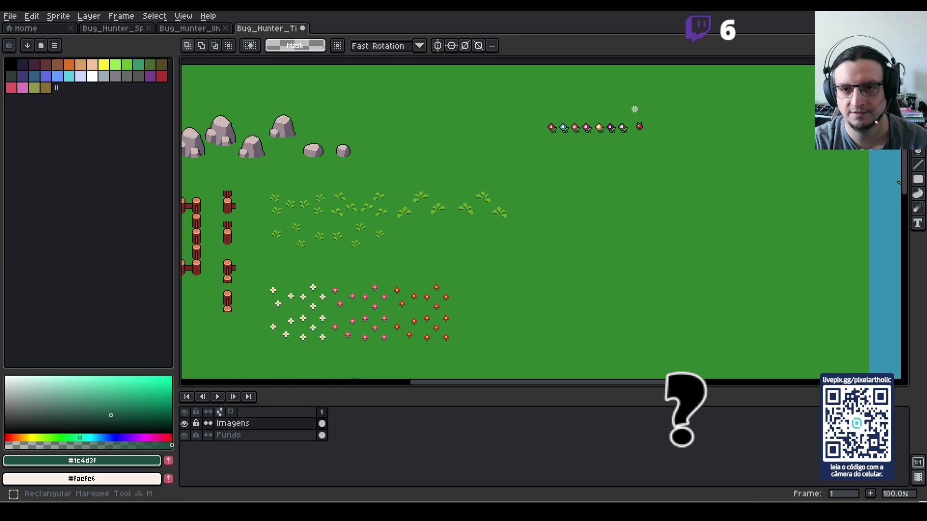
mouse_move(653, 140)
mouse_down()
mouse_move(681, 192)
mouse_move(647, 169)
mouse_up()
scroll(681, 190, down, 2)
scroll(629, 138, up, 2)
scroll(594, 118, down, 1)
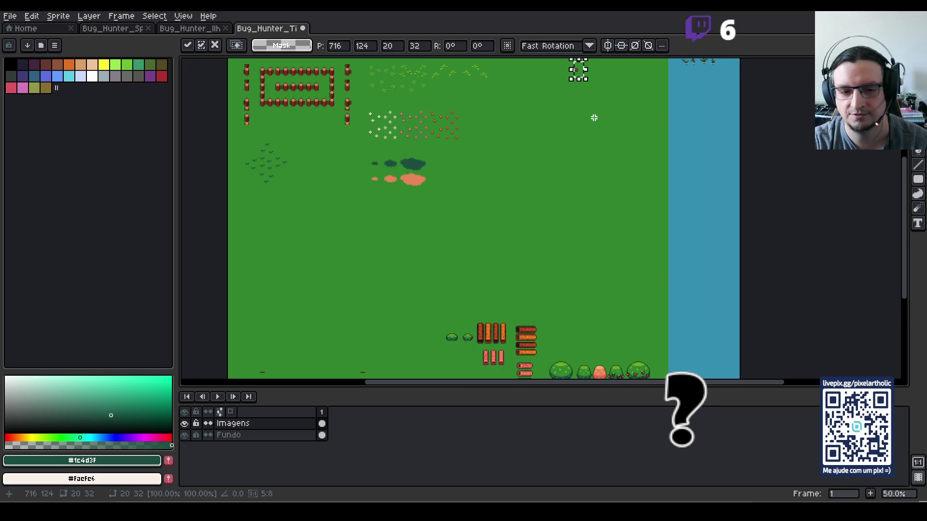
mouse_move(579, 61)
mouse_down()
mouse_move(571, 331)
mouse_move(551, 338)
mouse_up()
- Pan back toward the top of the sheet and show the tile grid
mouse_move(516, 212)
mouse_down()
mouse_move(492, 217)
mouse_move(598, 242)
mouse_up()
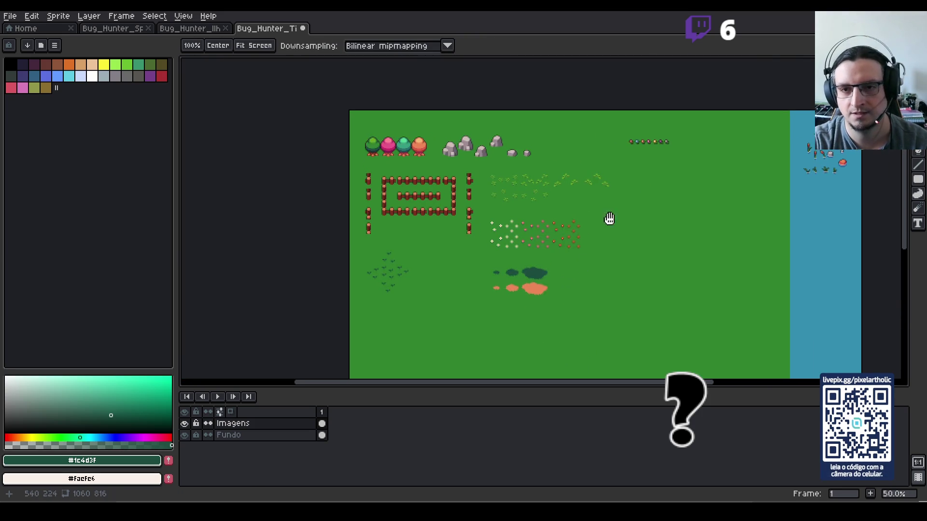
scroll(633, 167, up, 1)
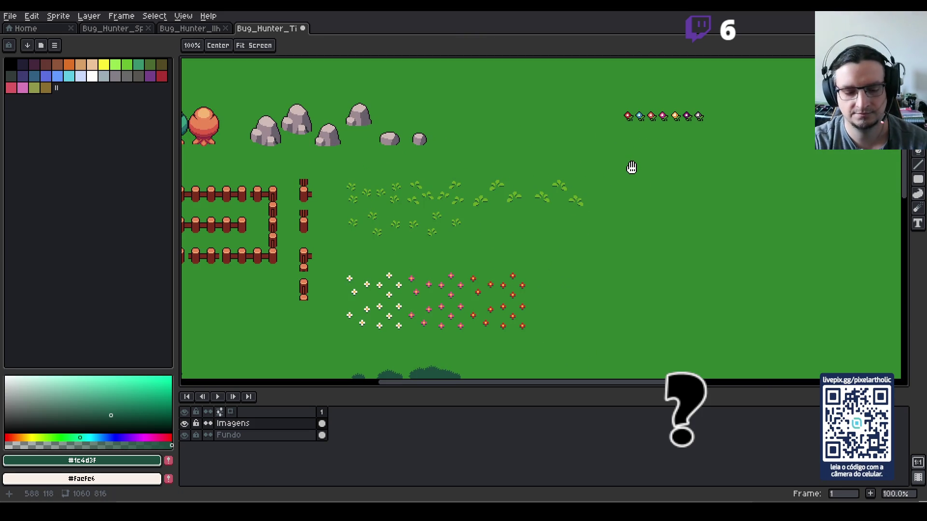
key(v)
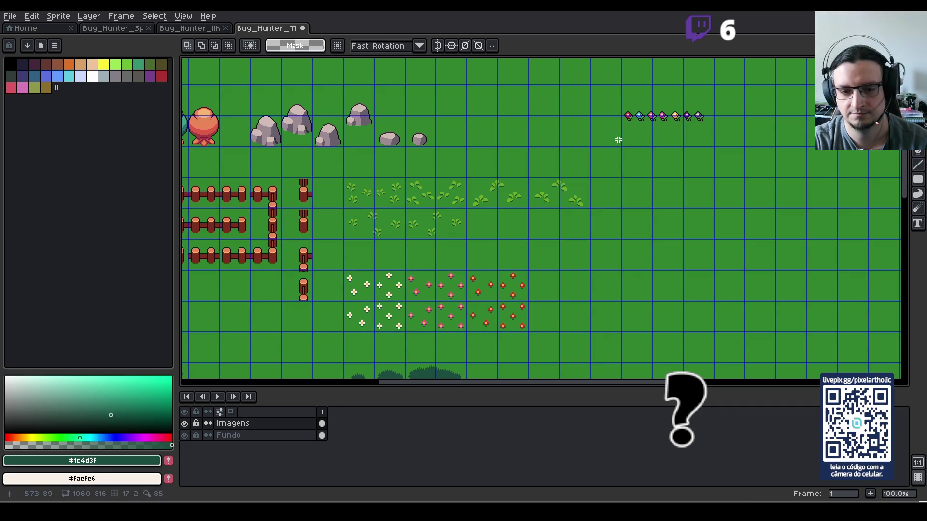
key(h)
drag(620, 141, 557, 237)
scroll(608, 216, up, 1)
- Pan to the fences, flowers and rocks, briefly selecting and dropping the small-flower row
scroll(608, 223, down, 1)
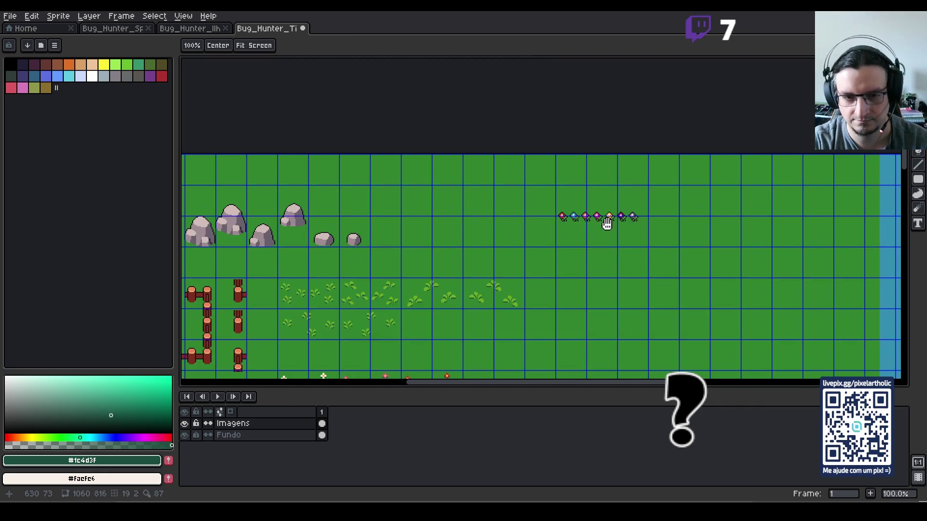
mouse_move(544, 300)
mouse_down()
mouse_move(563, 180)
mouse_move(693, 110)
mouse_move(471, 268)
mouse_up()
key(v)
mouse_move(478, 152)
mouse_down()
mouse_move(546, 200)
mouse_move(603, 218)
mouse_up()
key(ctrl+d)
scroll(537, 312, up, 1)
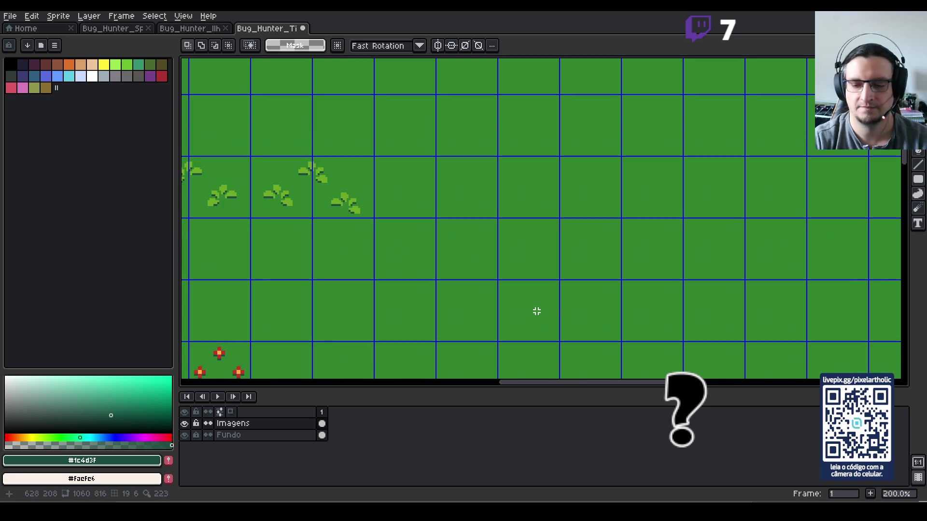
key(Tab)
key(Tab)
scroll(523, 225, down, 1)
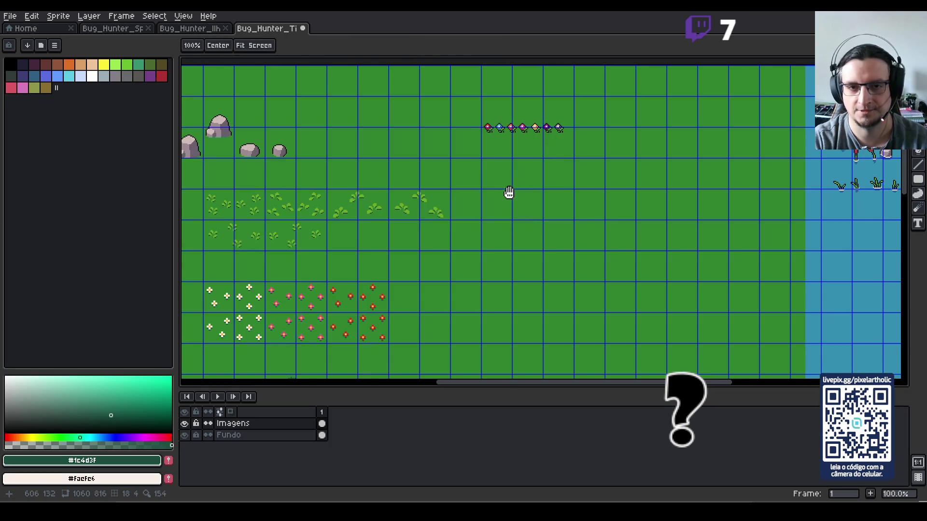
drag(509, 192, 531, 253)
scroll(550, 243, up, 1)
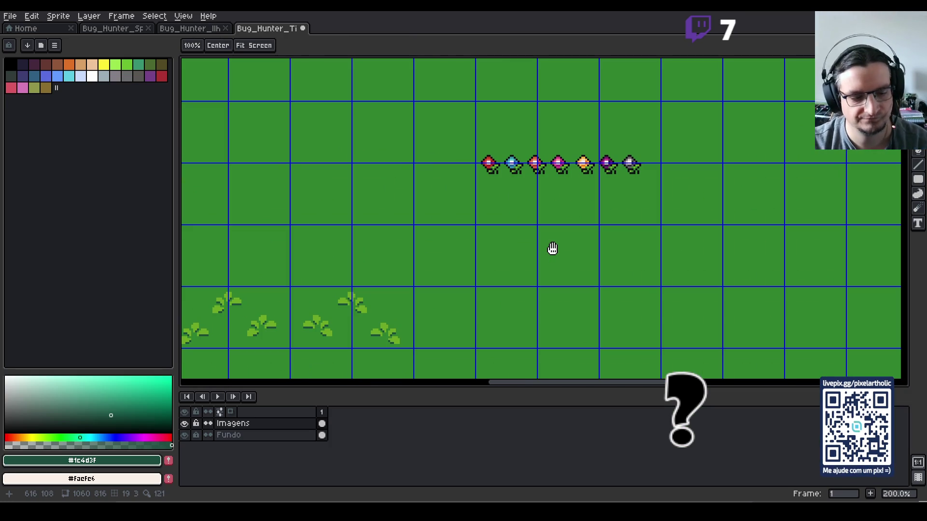
- Move the first red flower up-left into its own grid cell
key(m)
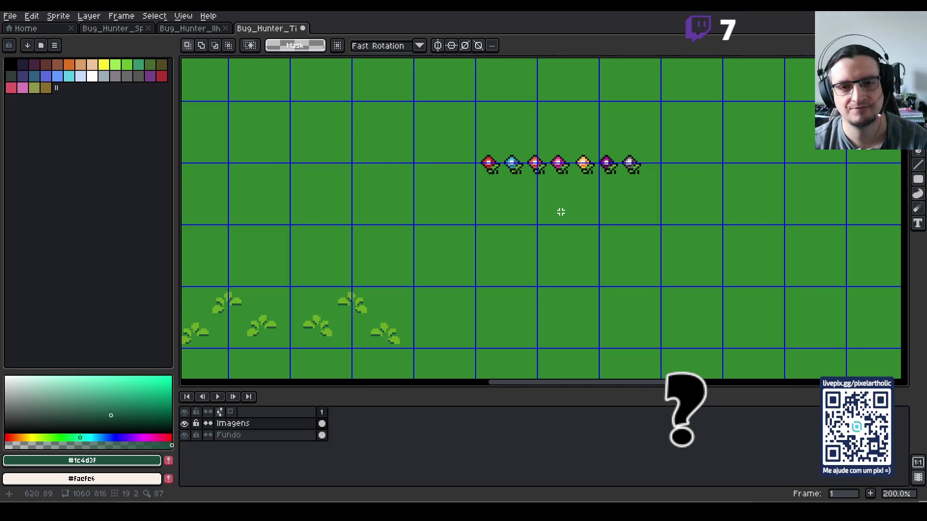
drag(538, 261, 645, 271)
mouse_move(573, 146)
mouse_down()
mouse_move(608, 190)
mouse_move(499, 137)
mouse_move(386, 146)
mouse_move(333, 162)
mouse_move(468, 197)
mouse_up()
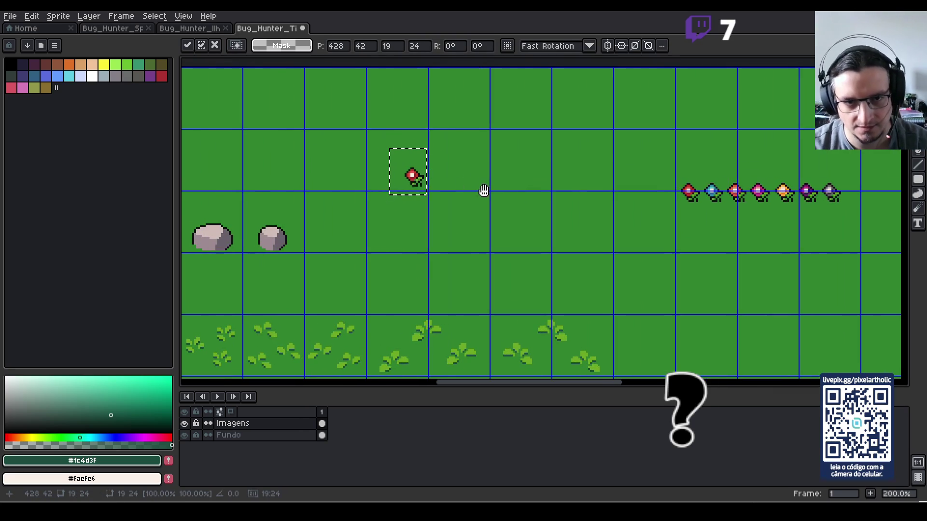
mouse_move(418, 181)
mouse_down()
mouse_move(386, 150)
mouse_move(384, 169)
mouse_move(419, 164)
mouse_up()
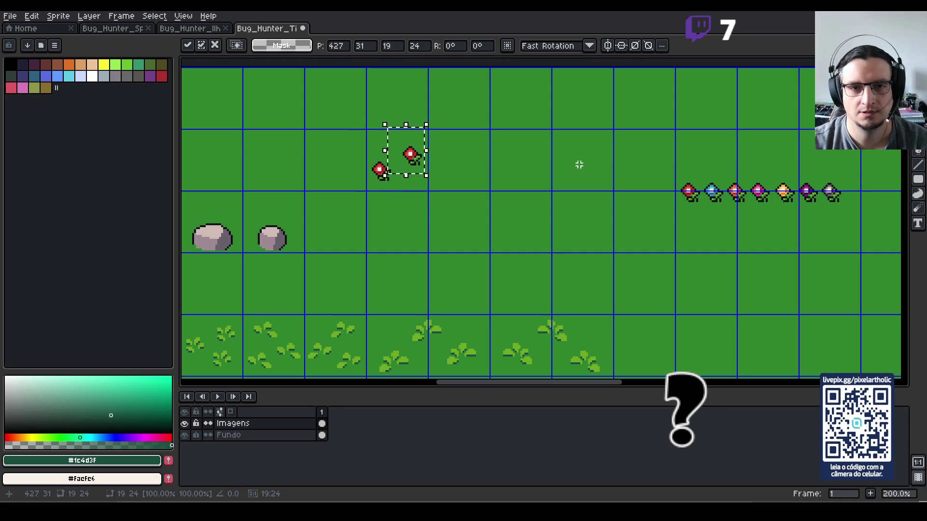
key(ctrl+d)
- Move the rightmost red flower up-left so the two right-hand flowers share a tile
drag(670, 166, 705, 222)
mouse_move(688, 196)
mouse_down()
mouse_move(675, 185)
mouse_move(504, 190)
mouse_move(600, 192)
mouse_up()
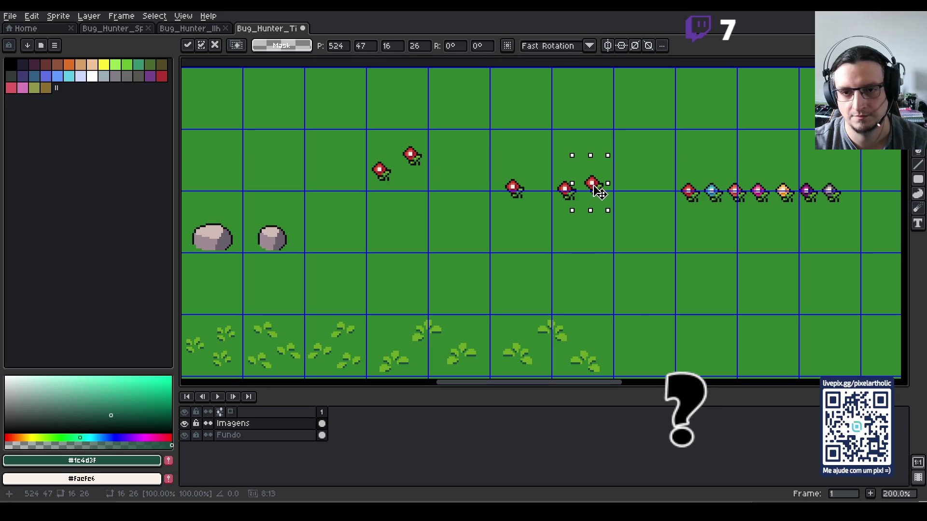
click(554, 129)
drag(492, 131, 603, 203)
drag(545, 147, 618, 223)
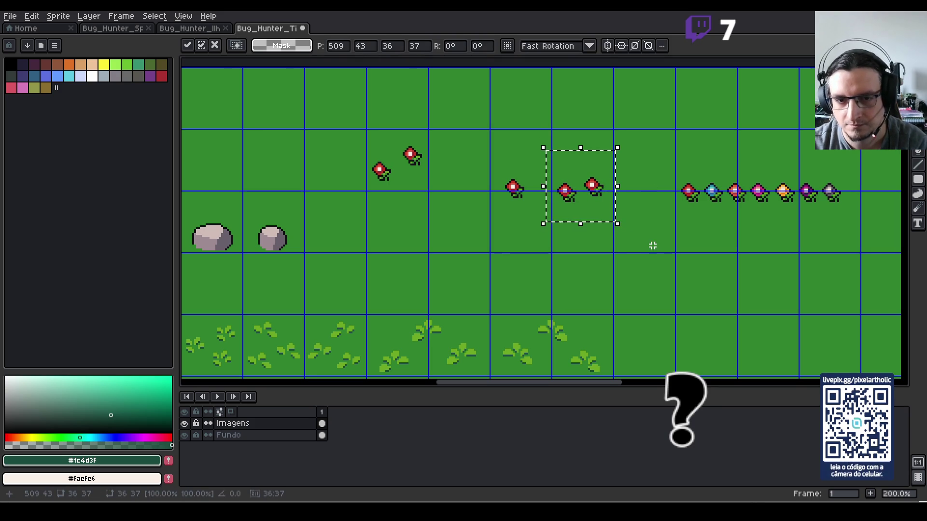
click(656, 242)
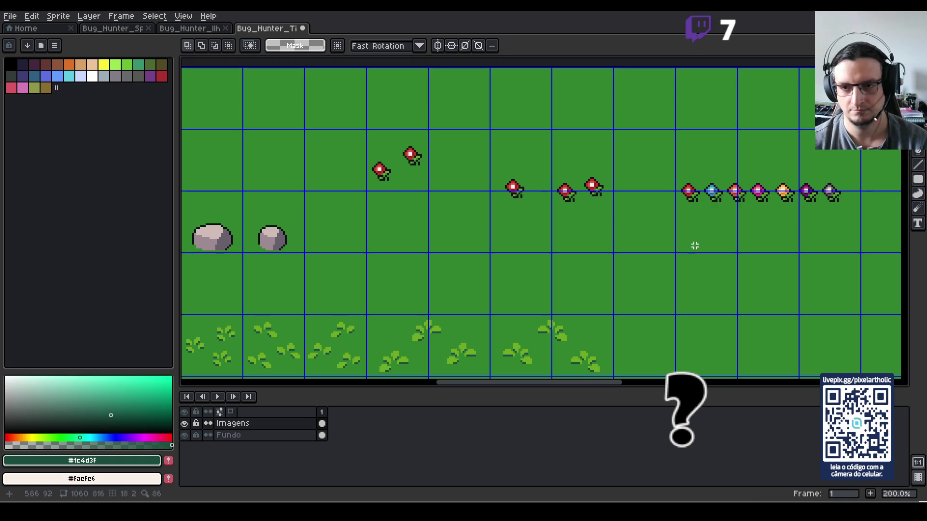
- Move a red flower into the cluster and nudge the flowers a few pixels into place
mouse_move(669, 169)
mouse_down()
mouse_move(698, 211)
mouse_move(695, 196)
mouse_move(391, 225)
mouse_move(402, 219)
mouse_move(387, 242)
mouse_move(404, 209)
mouse_move(425, 237)
mouse_move(365, 190)
mouse_move(412, 215)
mouse_up()
click(438, 232)
key(Left)
key(Up)
click(440, 228)
key(Down)
key(Down)
key(Left)
click(475, 260)
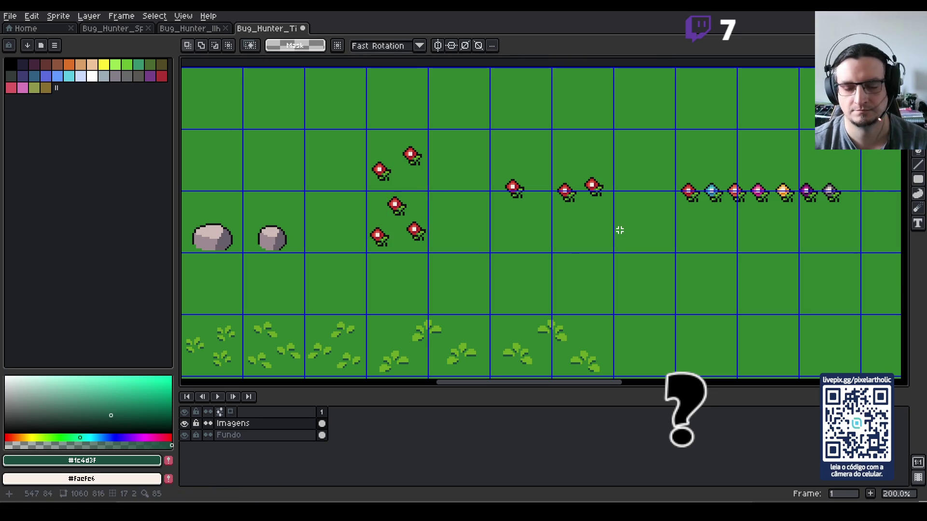
- Shift another red flower up-left and fine-tune the single red flower's position
scroll(620, 230, down, 2)
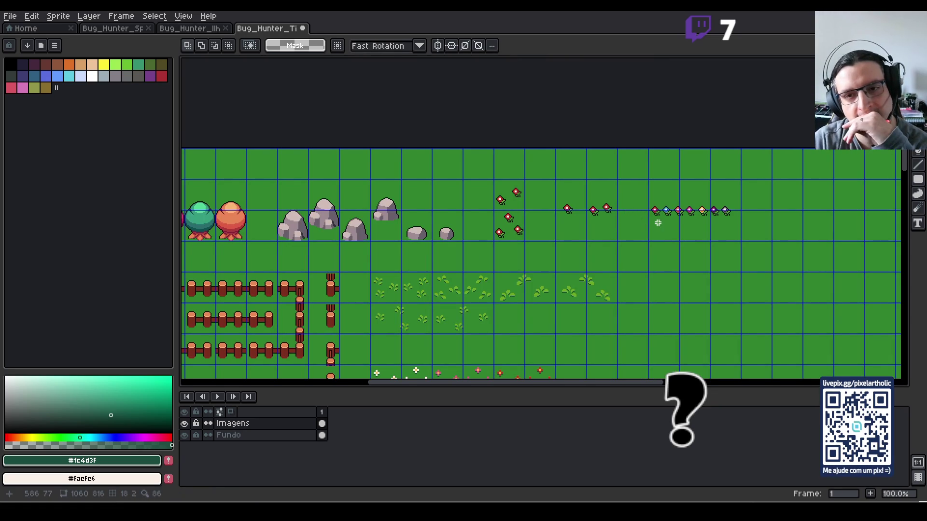
scroll(657, 223, up, 1)
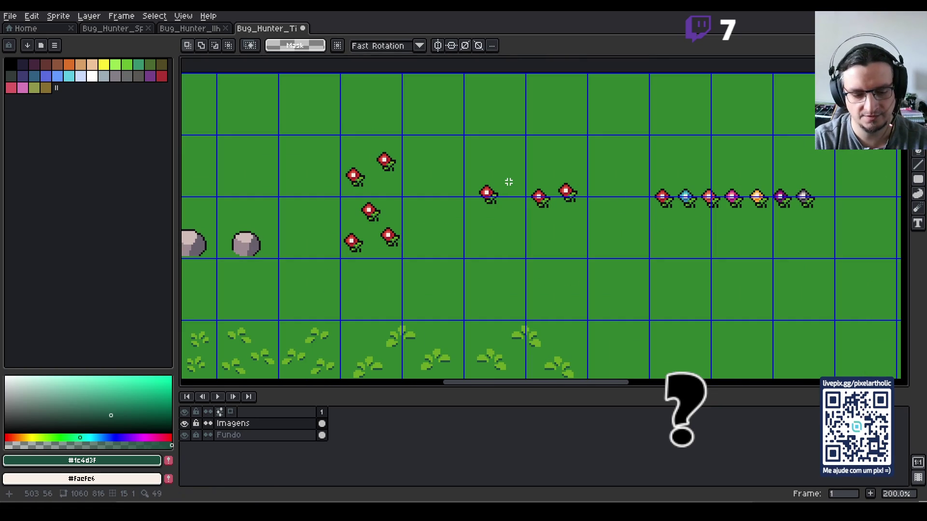
mouse_move(469, 164)
mouse_down()
mouse_move(505, 218)
mouse_move(441, 180)
mouse_up()
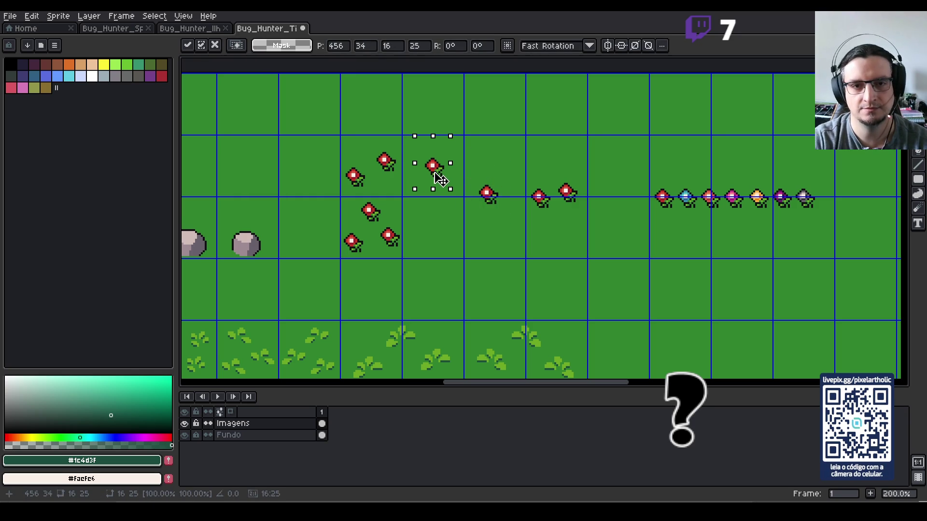
click(545, 252)
scroll(470, 182, up, 2)
drag(379, 117, 444, 209)
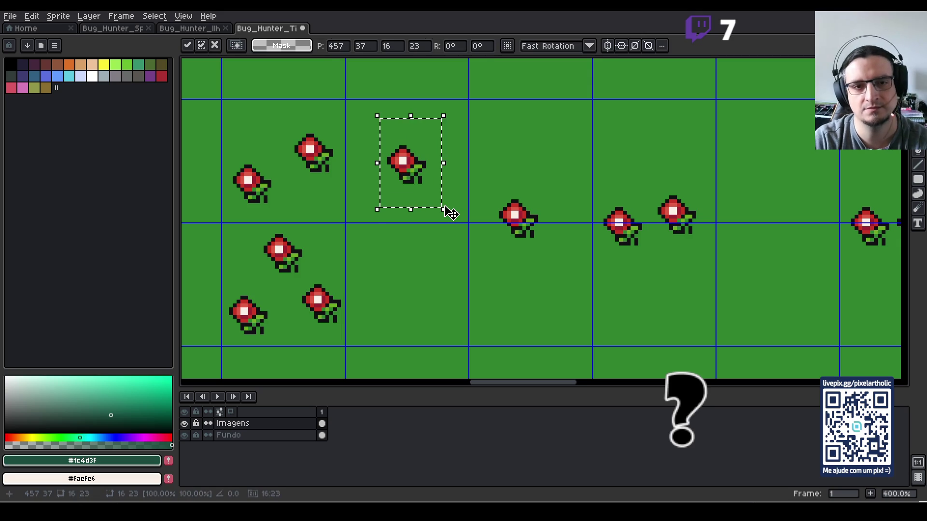
click(454, 243)
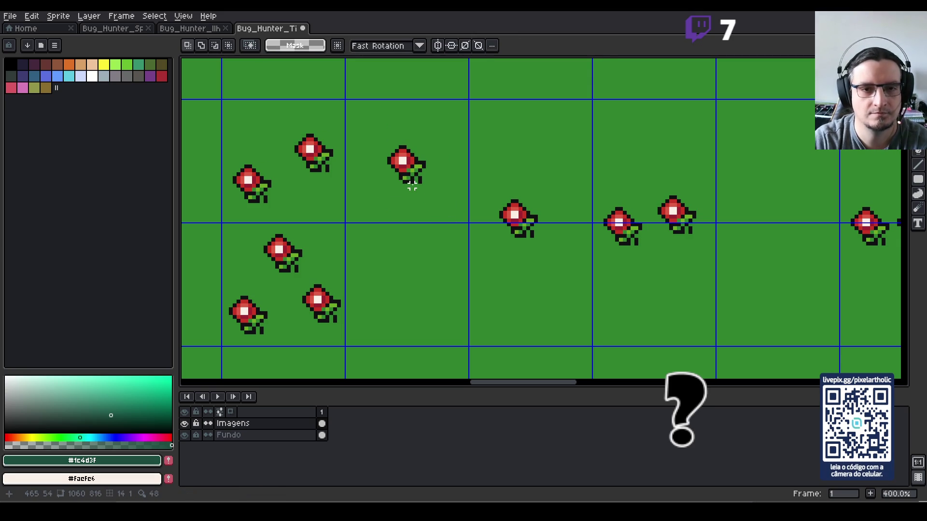
- Start selecting the row of multicoloured flowers
scroll(408, 186, down, 3)
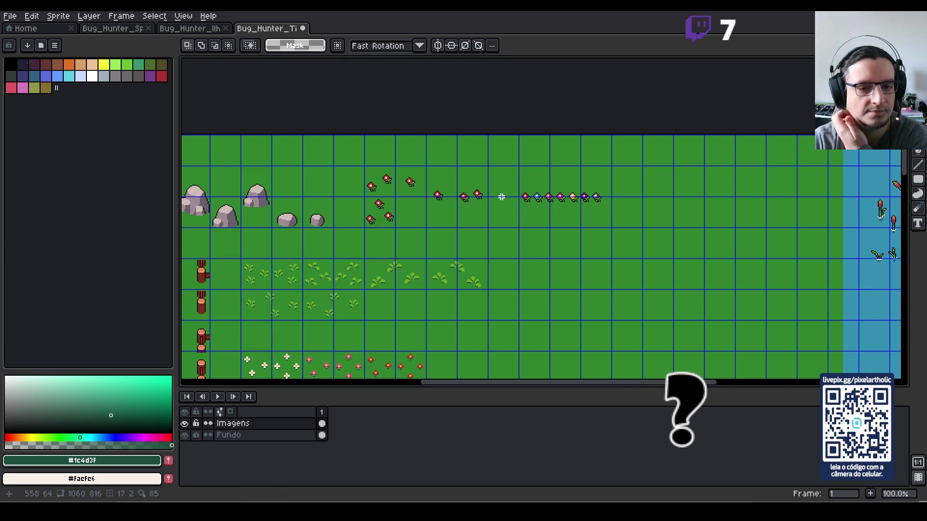
scroll(507, 178, up, 2)
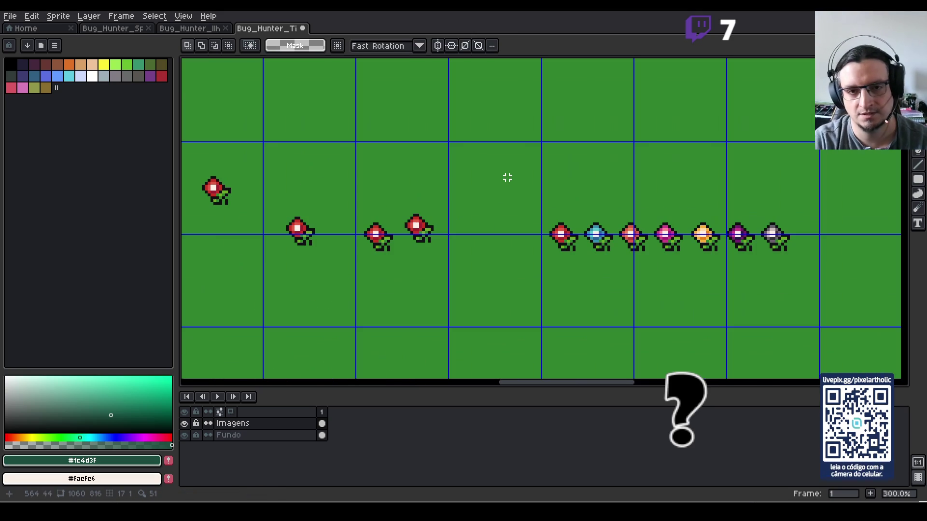
mouse_move(506, 178)
mouse_down()
mouse_move(540, 250)
mouse_move(579, 271)
mouse_up()
scroll(574, 270, down, 3)
- Drop the multicoloured flower row into the grass-tuft row and zoom out to view the tileset
mouse_move(568, 228)
mouse_down()
mouse_move(598, 256)
mouse_move(661, 283)
mouse_move(625, 342)
mouse_up()
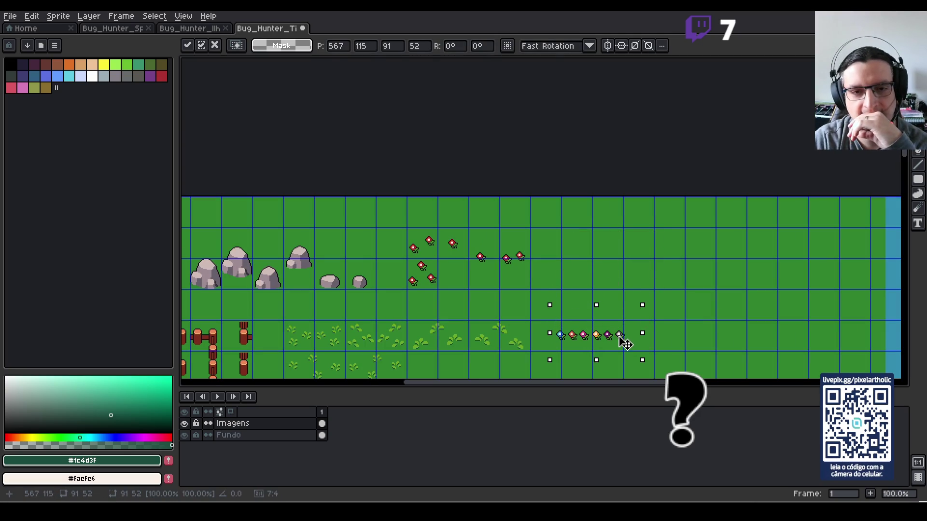
key(ctrl+d)
scroll(617, 256, down, 1)
drag(616, 256, 546, 175)
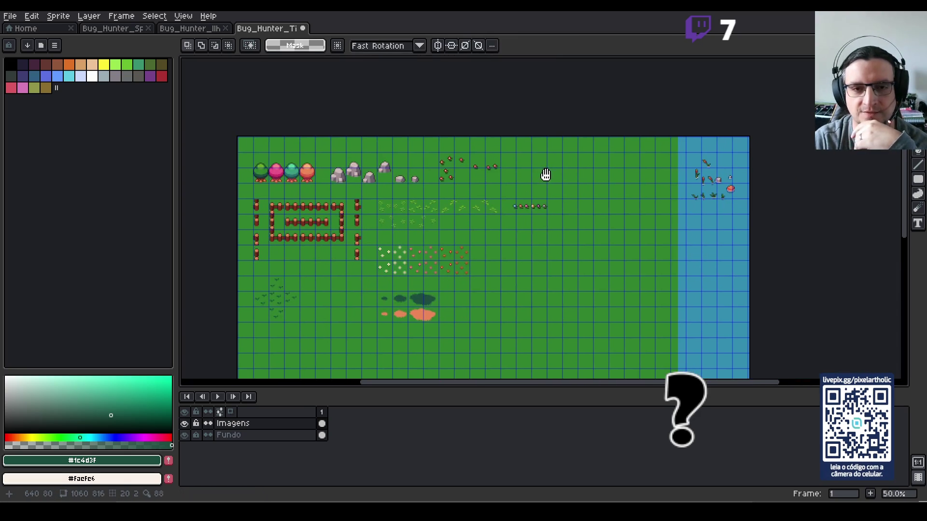
scroll(547, 176, up, 1)
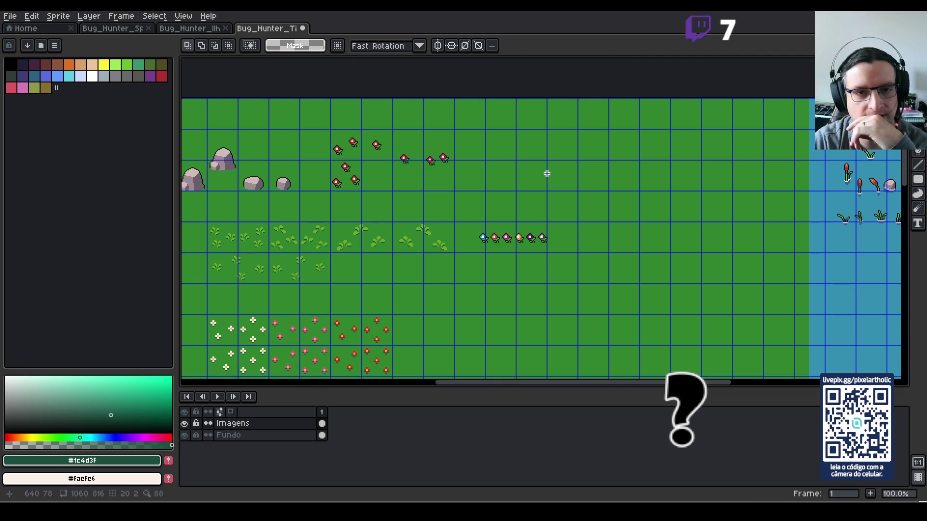
scroll(543, 173, down, 1)
mouse_move(383, 257)
mouse_down()
mouse_move(430, 184)
mouse_move(357, 248)
mouse_up()
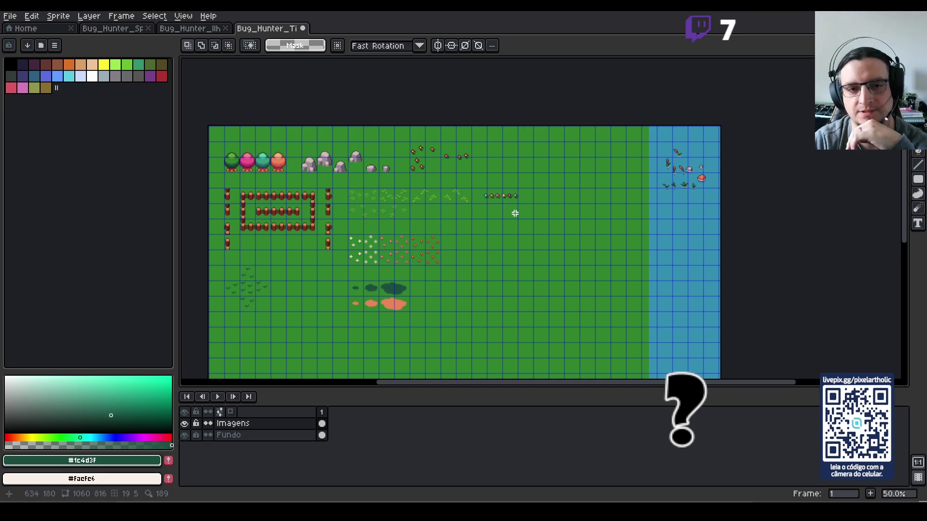
scroll(684, 187, up, 2)
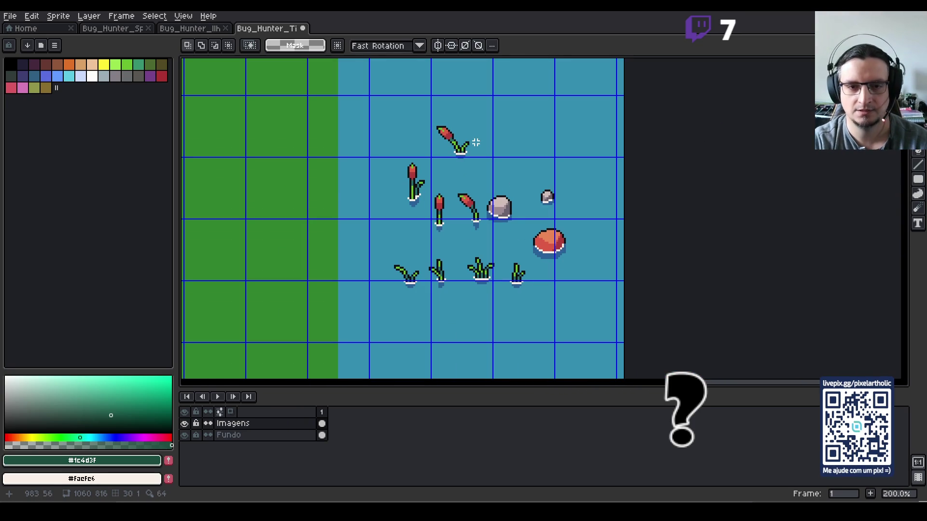
- Copy the middle cattail up to the top row of the water
scroll(476, 142, down, 2)
scroll(479, 150, up, 2)
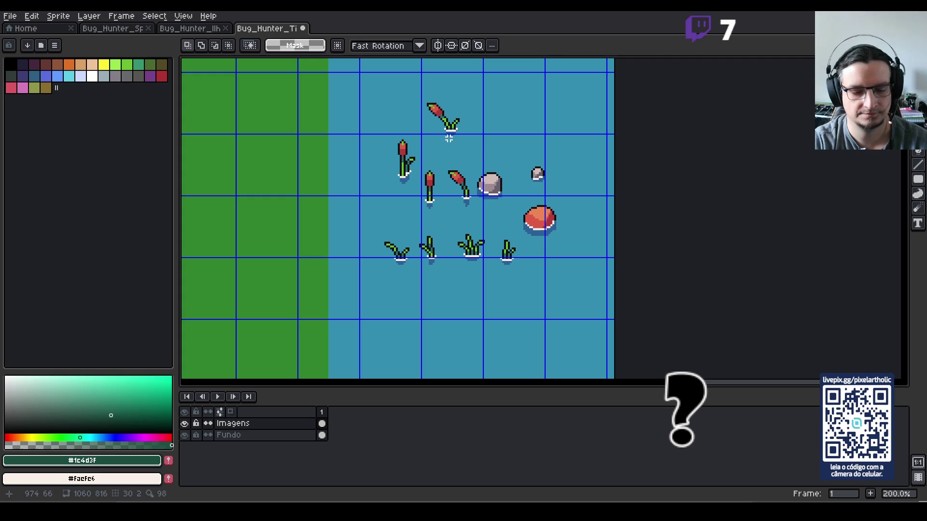
mouse_move(419, 88)
mouse_down()
mouse_move(477, 151)
mouse_move(488, 218)
mouse_move(425, 135)
mouse_move(432, 162)
mouse_up()
mouse_move(425, 205)
mouse_down()
mouse_move(450, 274)
mouse_move(445, 129)
mouse_move(448, 143)
mouse_up()
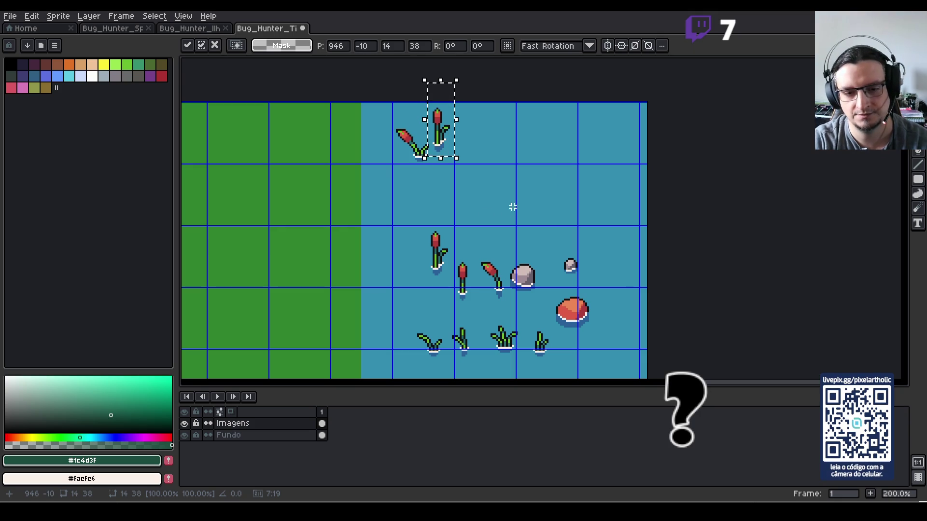
click(515, 191)
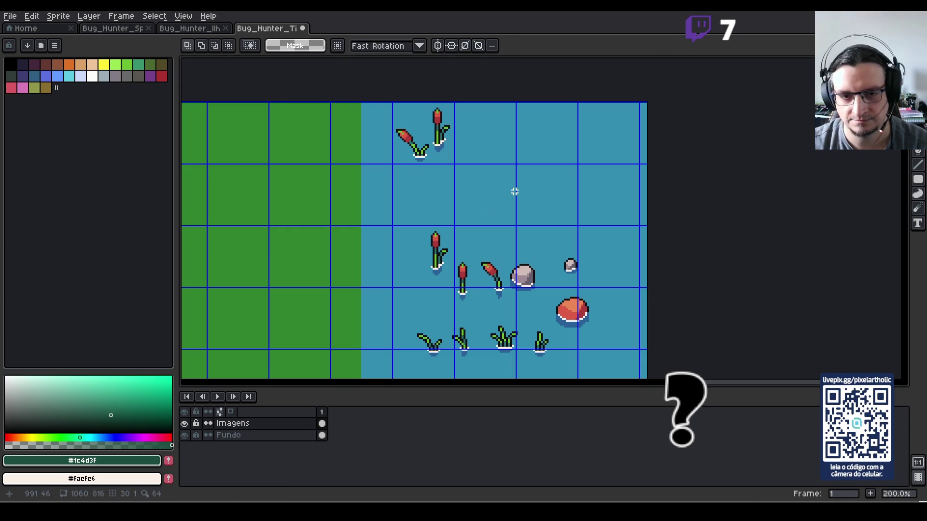
- Reposition the leaning cattail and move the small cattail up to form a four-cattail group
mouse_move(391, 113)
mouse_down()
mouse_move(430, 163)
mouse_move(403, 223)
mouse_move(401, 294)
mouse_up()
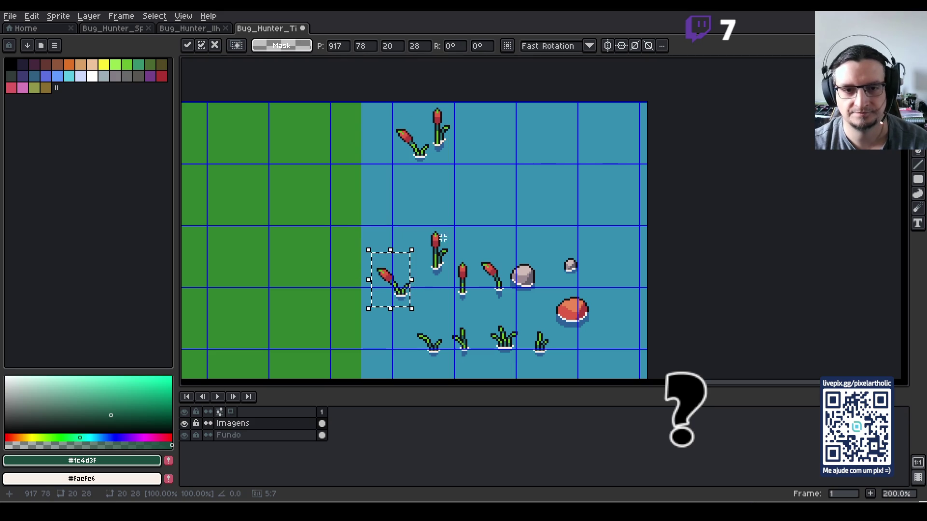
click(424, 209)
drag(417, 212, 462, 289)
click(469, 271)
mouse_move(449, 252)
mouse_down()
mouse_move(473, 300)
mouse_move(512, 193)
mouse_move(475, 181)
mouse_move(511, 193)
mouse_move(478, 194)
mouse_move(517, 219)
mouse_up()
click(555, 215)
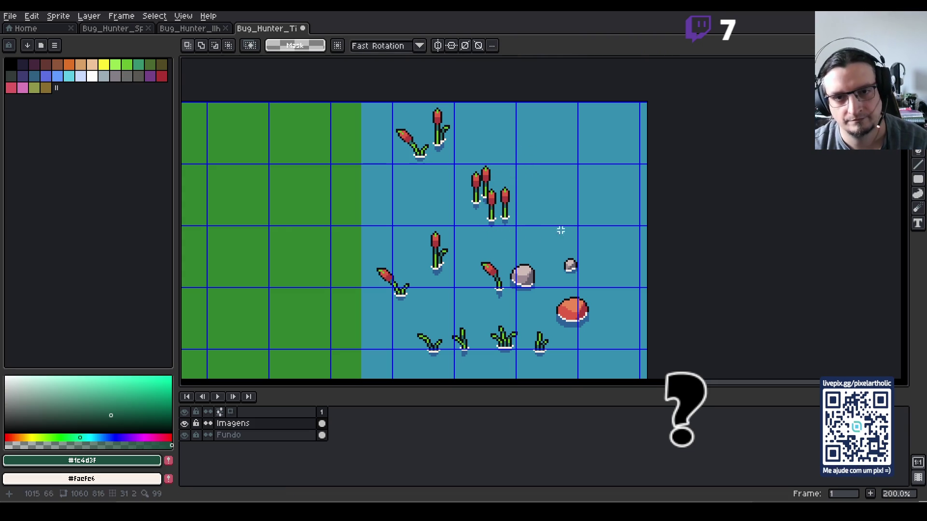
- Reselect the cattail cluster and shift it a few pixels right
drag(461, 154, 529, 223)
click(466, 166)
mouse_move(459, 154)
mouse_down()
mouse_move(529, 231)
mouse_move(495, 204)
mouse_move(516, 228)
mouse_move(504, 210)
mouse_move(606, 247)
mouse_move(565, 236)
mouse_up()
key(ctrl+d)
key(ctrl+d)
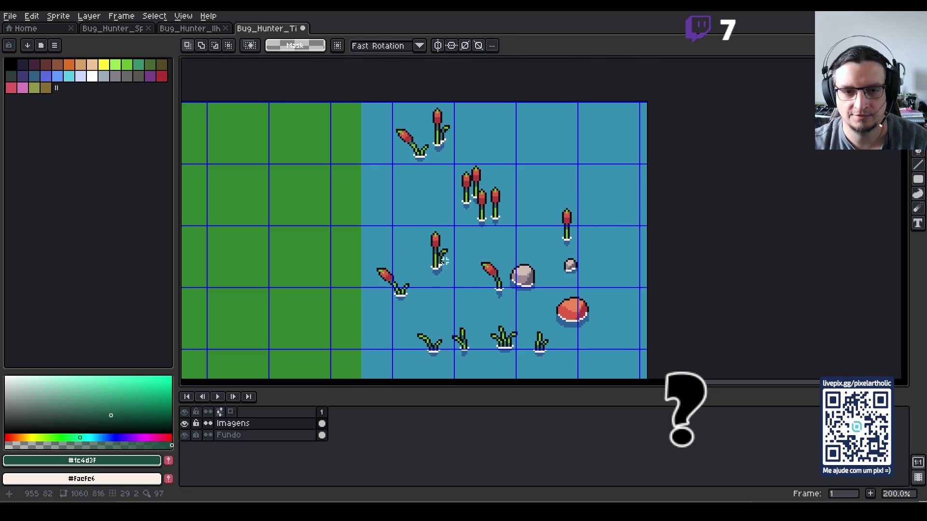
- Place a copy of an upright cattail up-right and fine-tune its position
mouse_move(371, 250)
mouse_down()
mouse_move(412, 309)
mouse_move(555, 174)
mouse_move(565, 181)
mouse_move(516, 174)
mouse_move(575, 170)
mouse_up()
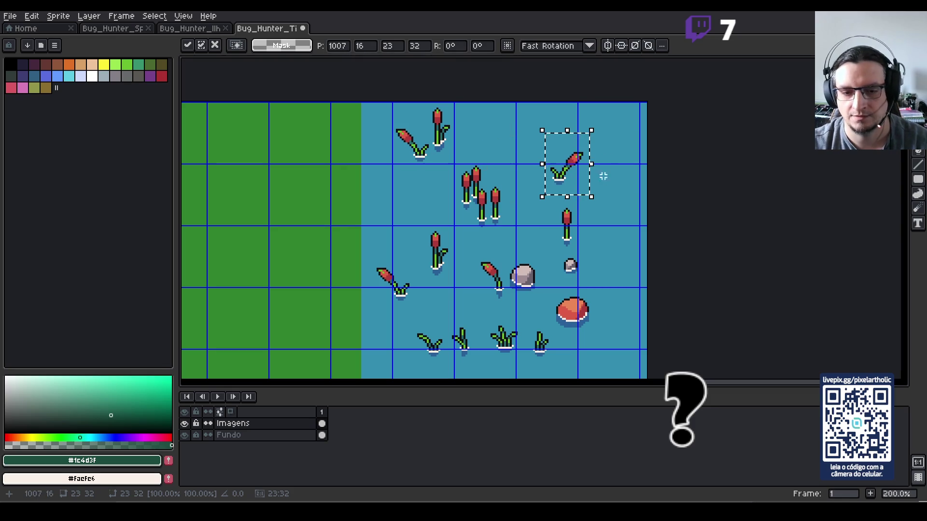
drag(617, 210, 572, 201)
mouse_move(533, 157)
mouse_down()
mouse_move(521, 171)
mouse_move(540, 244)
mouse_move(484, 179)
mouse_move(483, 188)
mouse_move(541, 245)
mouse_move(575, 246)
mouse_up()
click(544, 205)
click(505, 203)
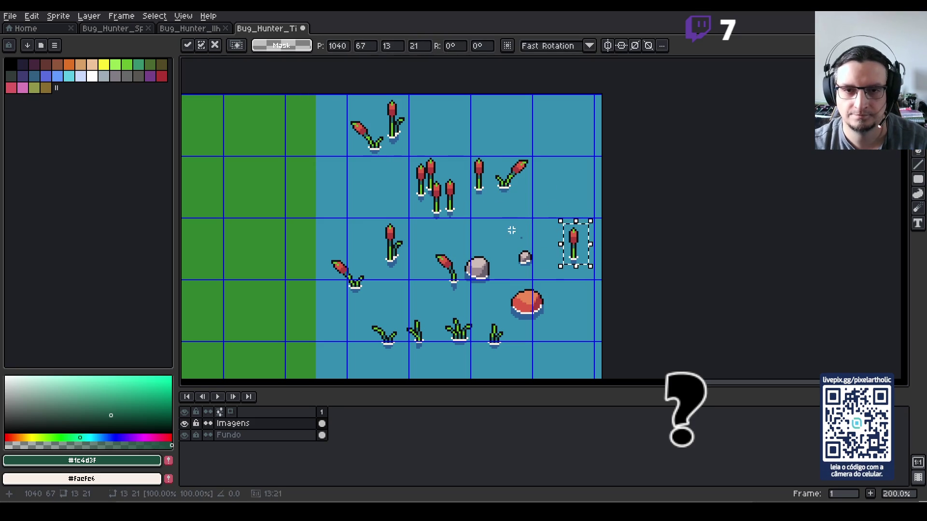
click(511, 232)
- Move the lone cattail into the middle row's rightmost tile and copy the small rock below the red rock
drag(491, 147, 550, 205)
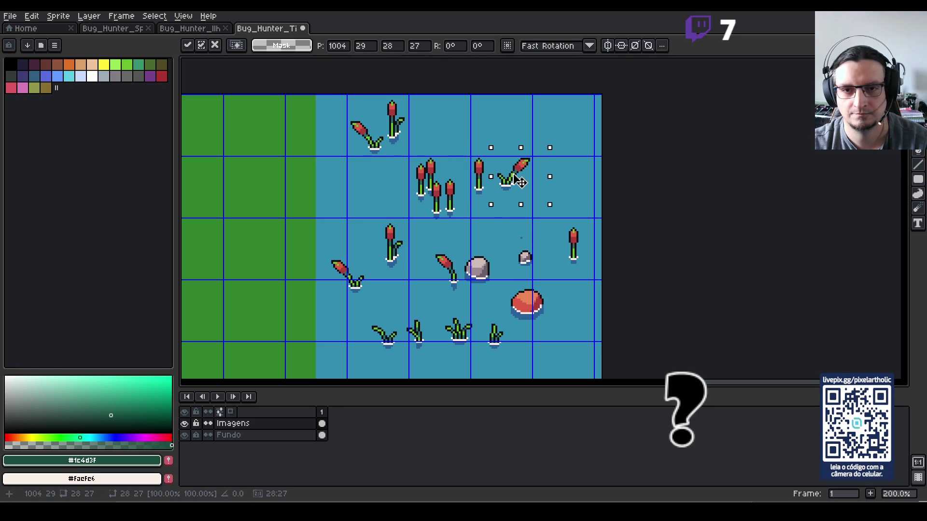
click(552, 232)
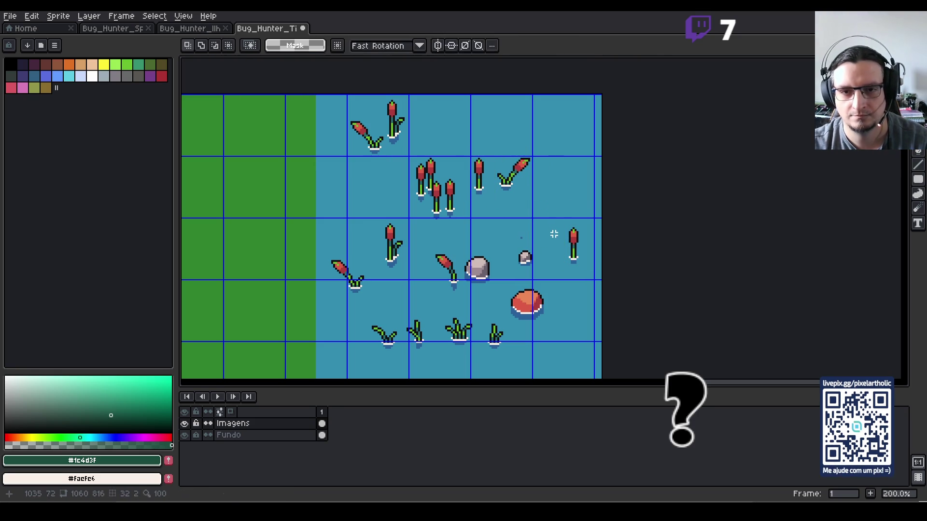
key(ctrl+z)
key(ctrl+z)
key(ctrl+y)
key(ctrl+y)
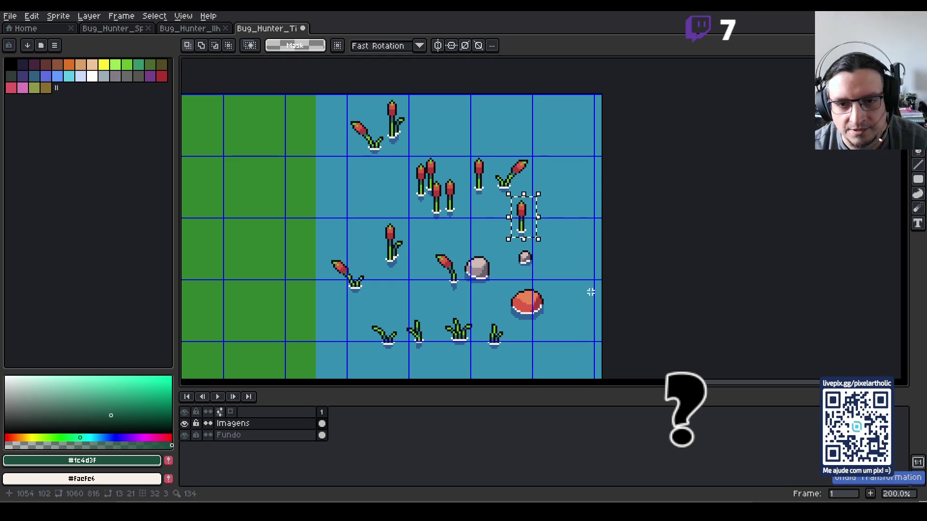
click(539, 220)
mouse_move(513, 195)
mouse_down()
mouse_move(534, 238)
mouse_move(572, 248)
mouse_move(575, 261)
mouse_up()
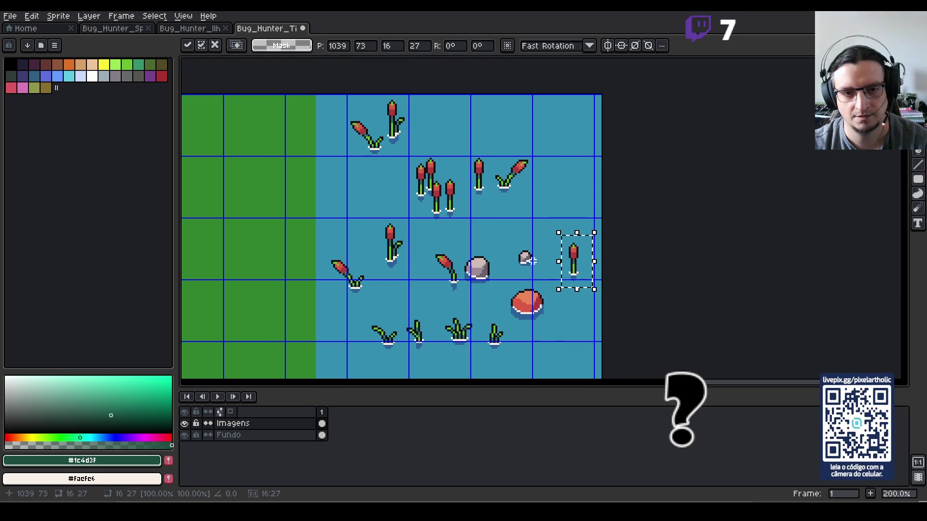
click(552, 341)
mouse_move(512, 244)
mouse_down()
mouse_move(537, 270)
mouse_move(521, 199)
mouse_move(536, 246)
mouse_up()
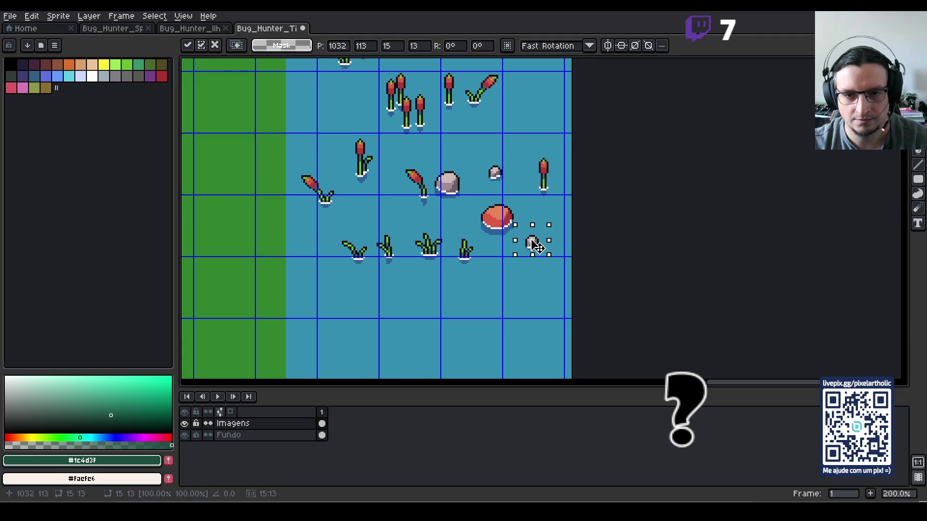
- Fill the copied small rock with the red rock's colour
alt+click(499, 222)
key(g)
click(531, 242)
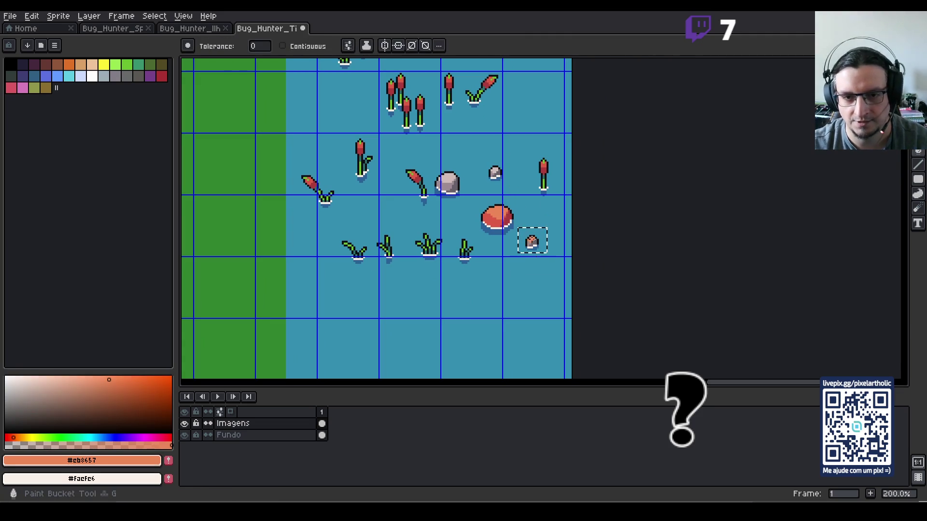
- Sample the large mushroom's dark red #ab3c3c and deselect the small mushroom
scroll(501, 236, up, 2)
alt+click(504, 212)
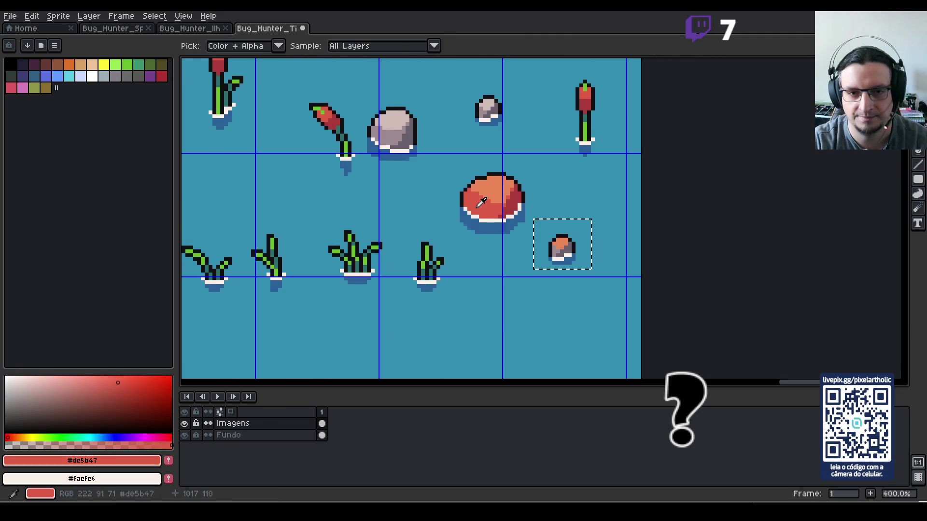
alt+click(553, 244)
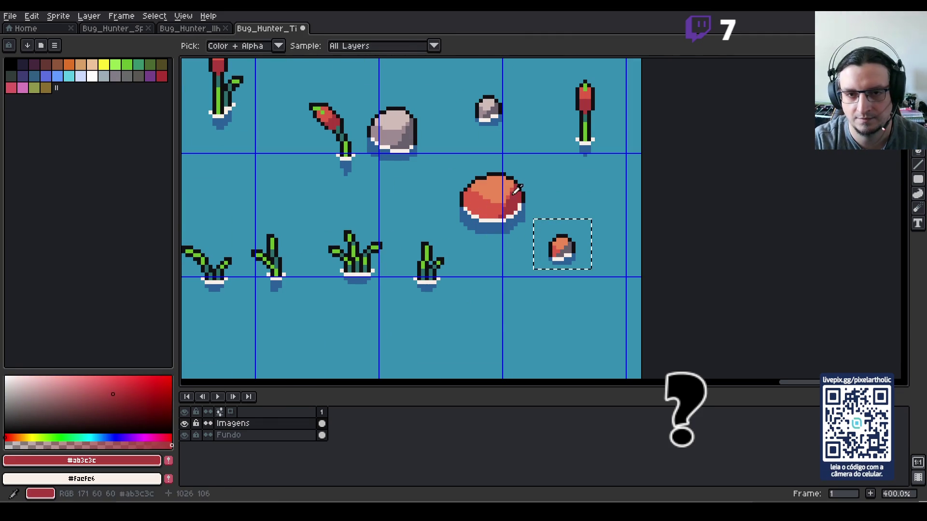
scroll(565, 249, down, 3)
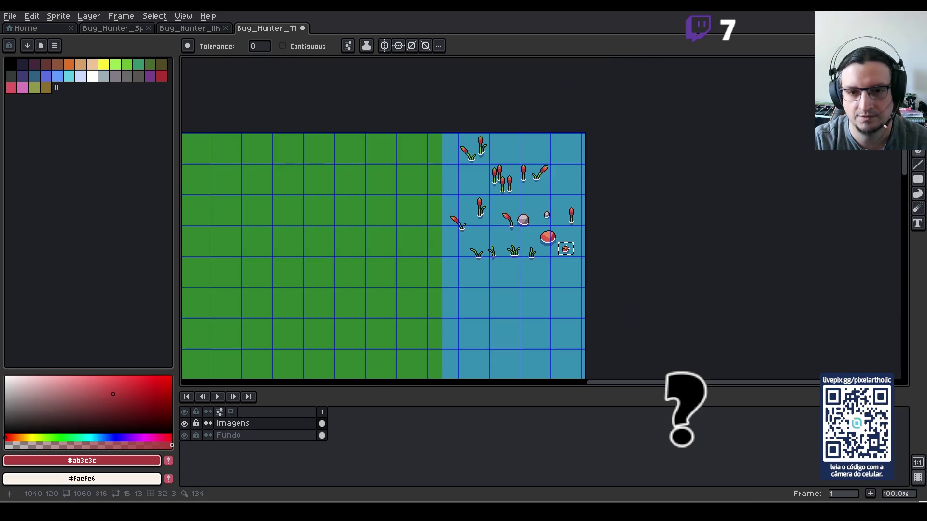
scroll(566, 249, up, 2)
scroll(569, 249, down, 1)
key(ctrl+d)
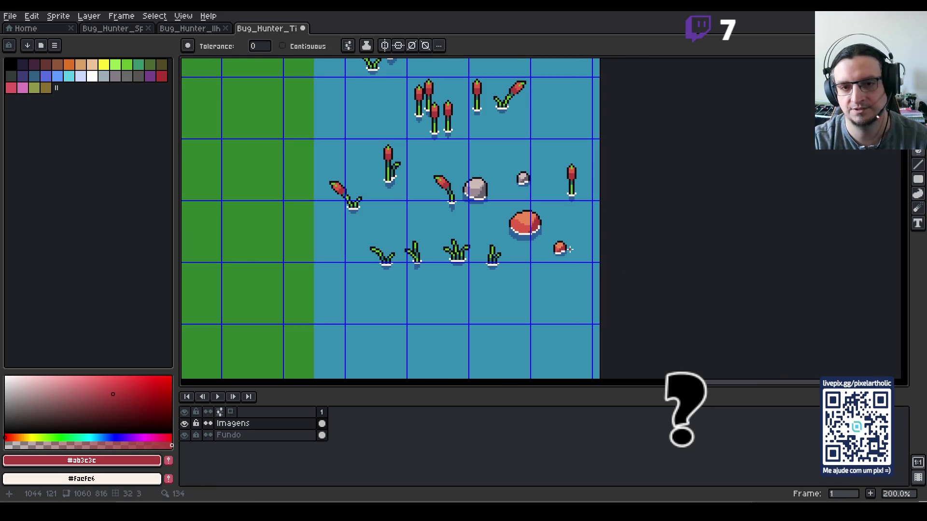
- Move a cattail into the cluster and nudge the cattail-and-curved-reed pair one pixel right
drag(487, 188, 514, 241)
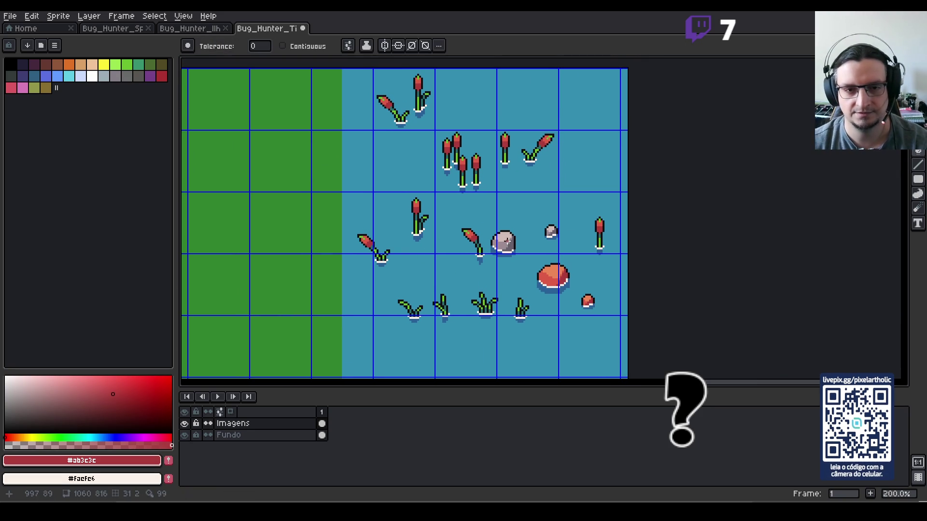
key(m)
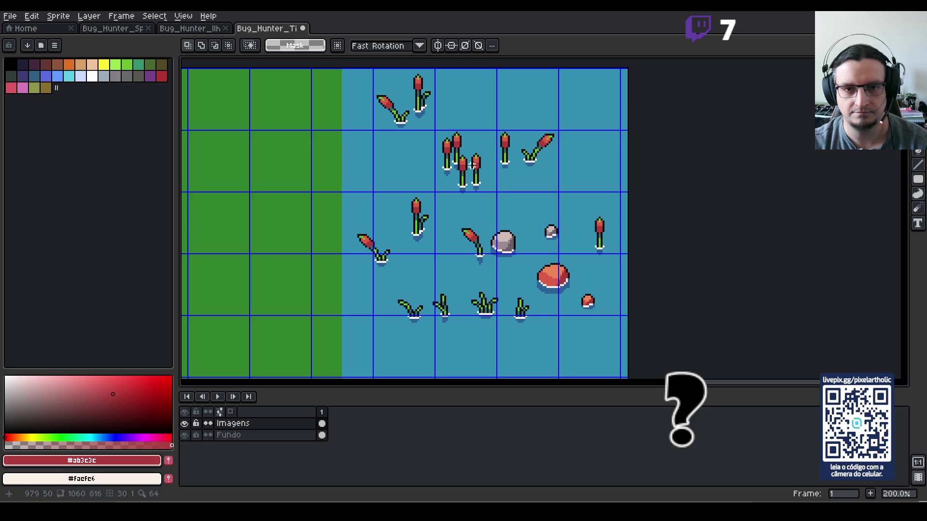
mouse_move(469, 146)
mouse_down()
mouse_move(495, 200)
mouse_move(486, 166)
mouse_up()
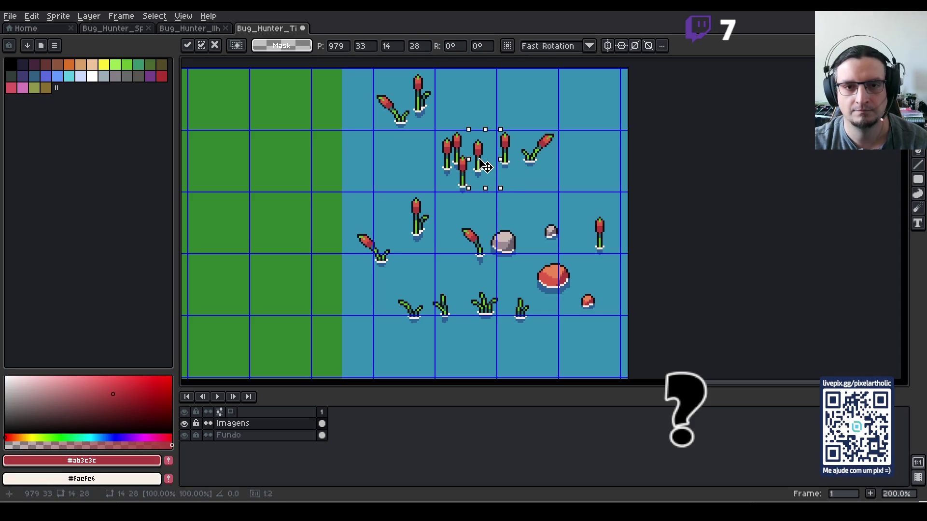
click(542, 151)
drag(490, 120, 568, 177)
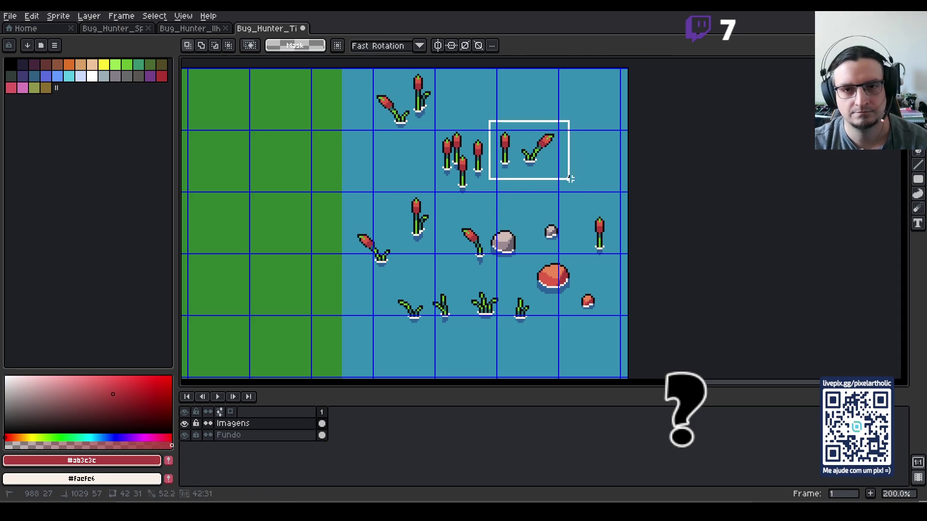
key(Right)
key(Return)
- Shift a single cattail right and drop a copied cattail beside the curved reed
mouse_move(496, 116)
mouse_down()
mouse_move(527, 182)
mouse_move(519, 165)
mouse_up()
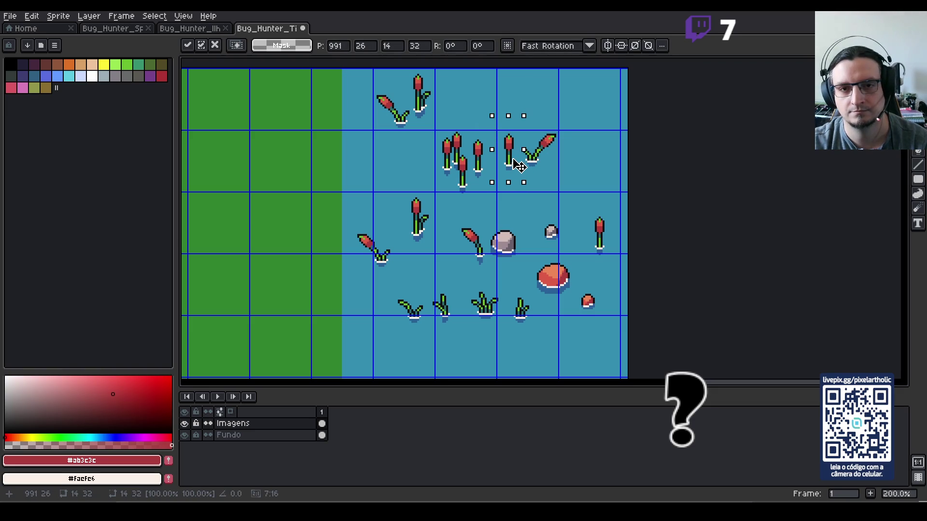
click(582, 176)
mouse_move(586, 196)
mouse_down()
mouse_move(614, 265)
mouse_move(555, 191)
mouse_move(527, 180)
mouse_up()
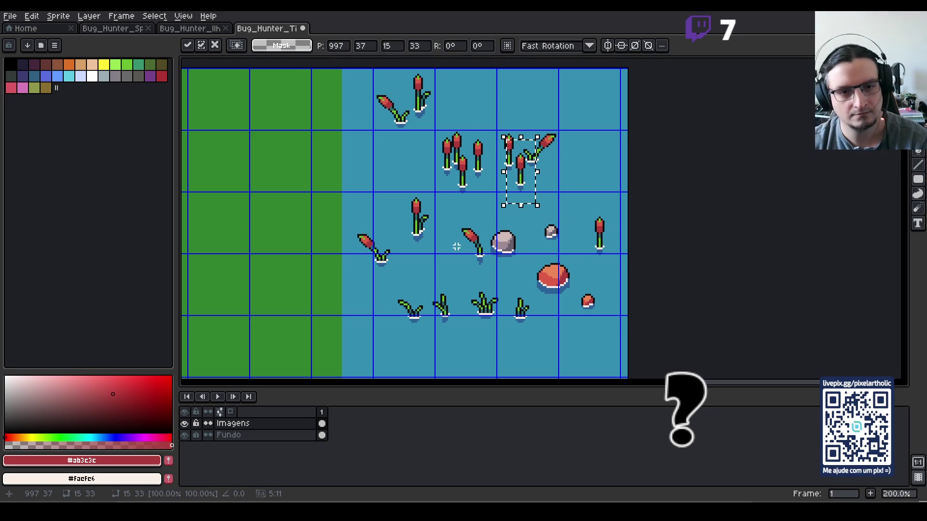
drag(354, 218, 394, 279)
click(418, 266)
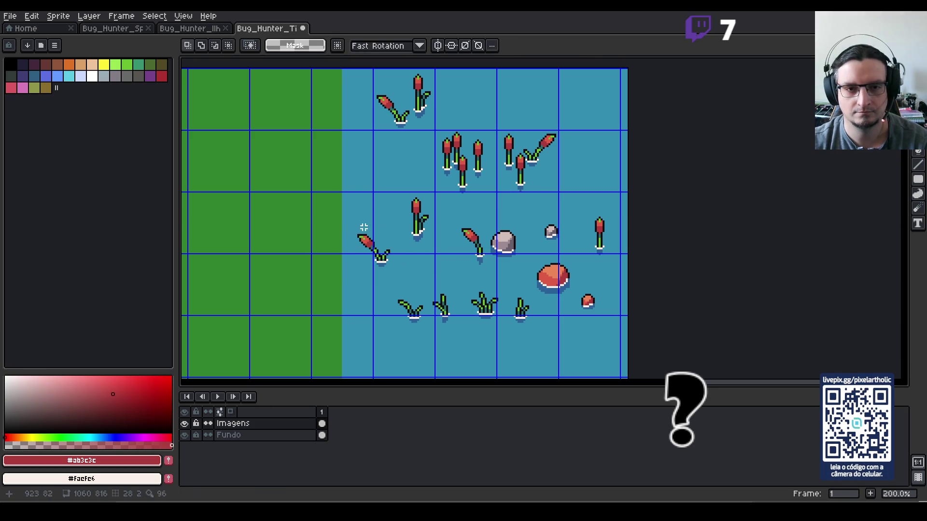
- Move the middle cattail to the far-right column and the lower-left reed beside the other reed
mouse_move(398, 191)
mouse_down()
mouse_move(441, 256)
mouse_move(601, 134)
mouse_move(615, 260)
mouse_move(607, 178)
mouse_move(613, 188)
mouse_up()
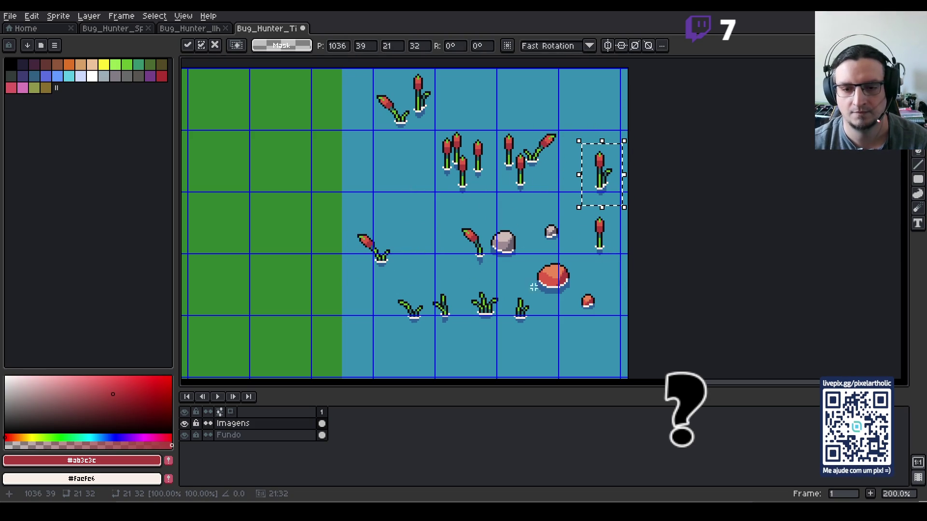
key(ctrl+d)
drag(496, 228, 506, 239)
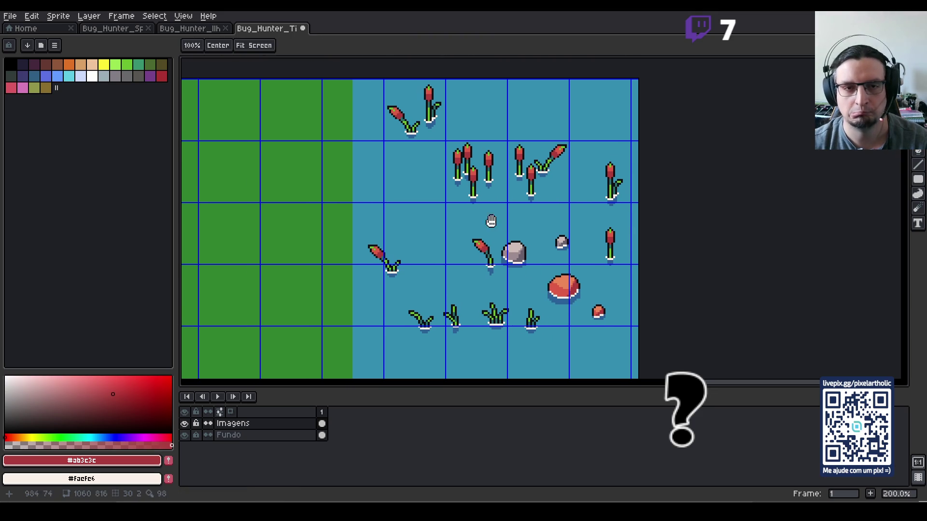
mouse_move(356, 222)
mouse_down()
mouse_move(408, 286)
mouse_move(418, 219)
mouse_move(434, 234)
mouse_move(419, 234)
mouse_move(415, 250)
mouse_up()
- Mirror the curved reed horizontally and place it in the reed cluster, making three reeds
click(452, 271)
mouse_move(400, 294)
mouse_down()
mouse_move(438, 333)
mouse_move(438, 346)
mouse_up()
mouse_move(465, 234)
mouse_down()
mouse_move(497, 285)
mouse_move(460, 279)
mouse_move(396, 293)
mouse_up()
key(shift+h)
drag(382, 288, 436, 232)
key(Return)
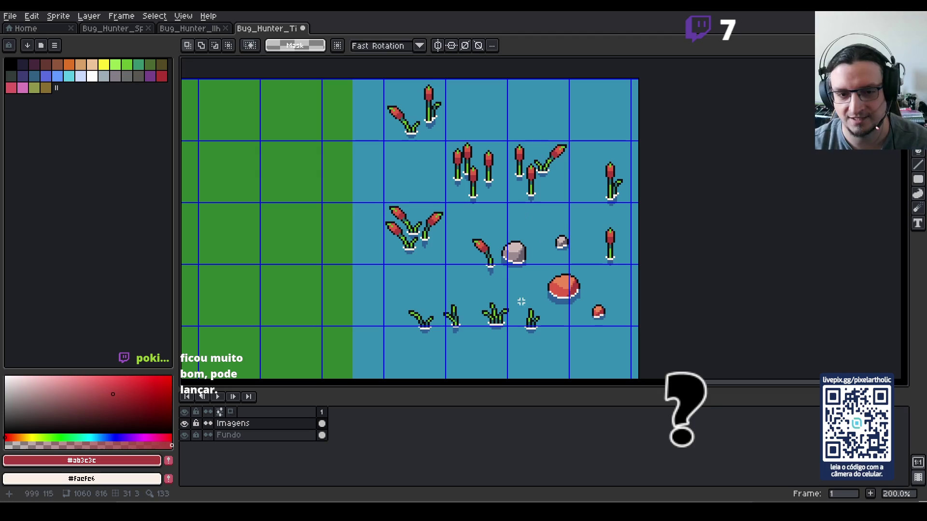
- Move the small grass tuft into the grass cluster so three tufts share one tile
key(space)
drag(501, 332, 510, 300)
mouse_move(414, 271)
mouse_down()
mouse_move(447, 310)
mouse_move(420, 269)
mouse_move(433, 283)
mouse_move(425, 256)
mouse_move(445, 263)
mouse_up()
key(ctrl+d)
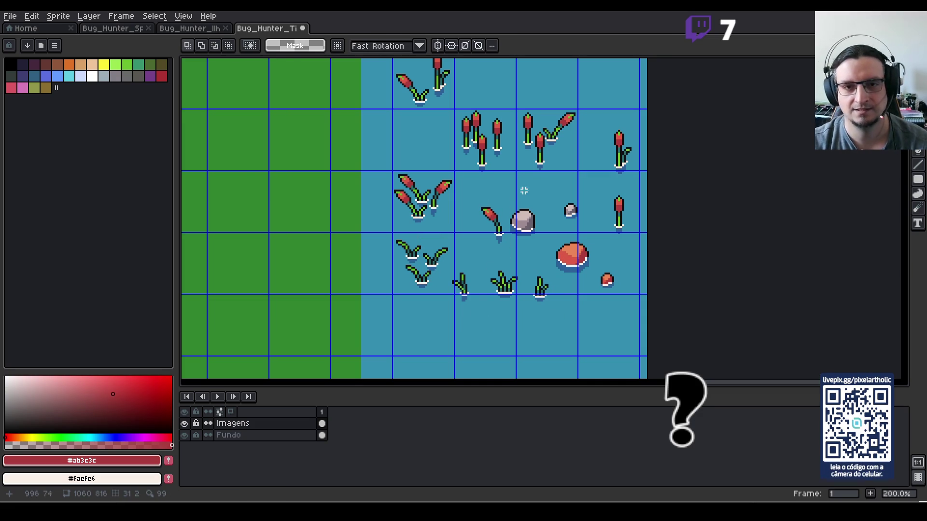
mouse_move(521, 147)
mouse_down()
mouse_move(513, 203)
mouse_move(528, 206)
mouse_up()
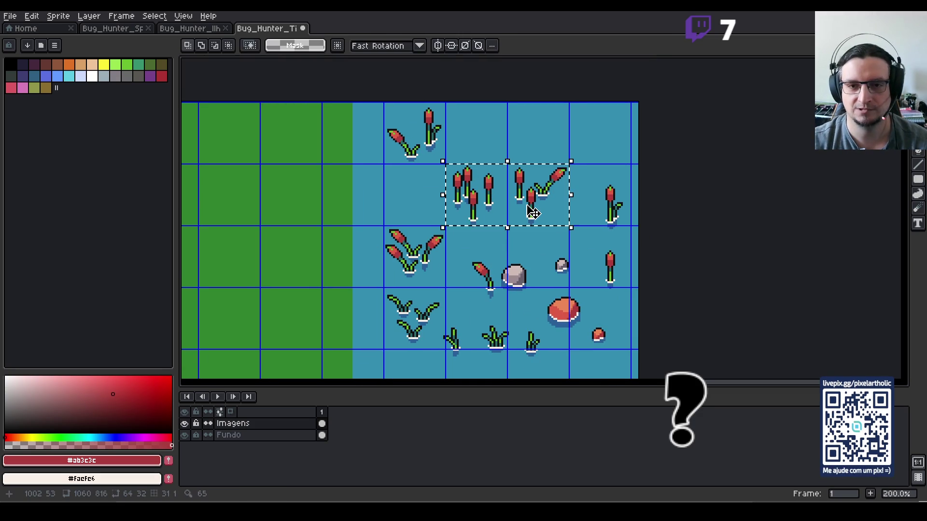
- Trial-move the two-cell cattail block, then shift it up one cell
key(shift+Right)
key(shift+Up)
key(shift+Left)
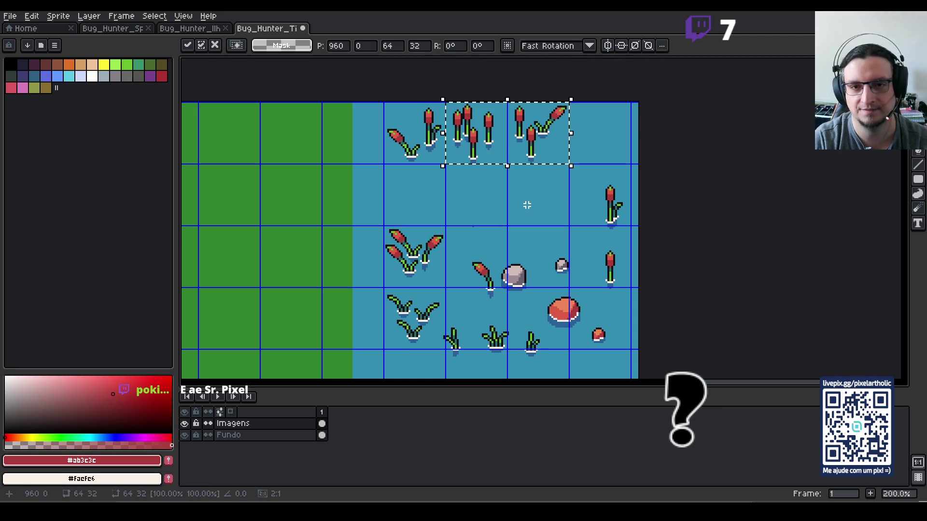
key(shift+Down)
key(ctrl+d)
drag(446, 158, 501, 232)
key(ctrl+d)
drag(459, 190, 523, 191)
key(shift+Up)
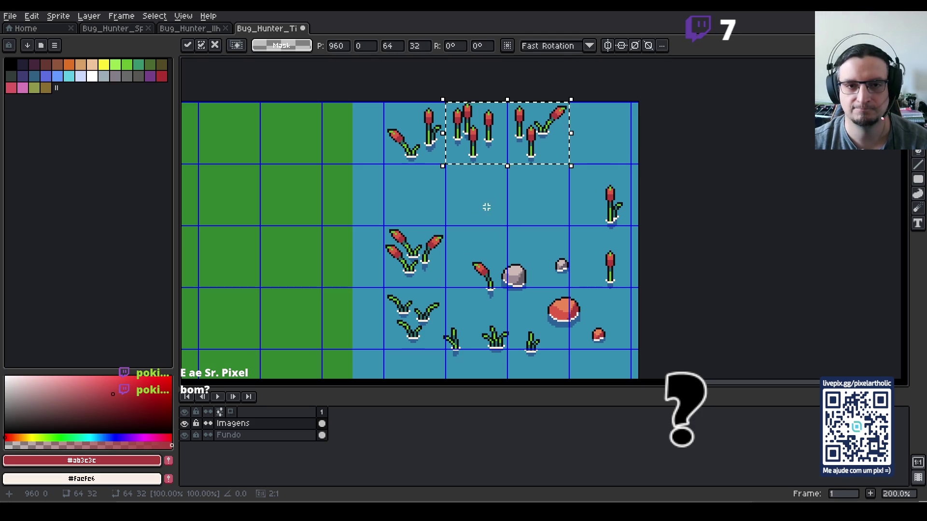
key(ctrl+d)
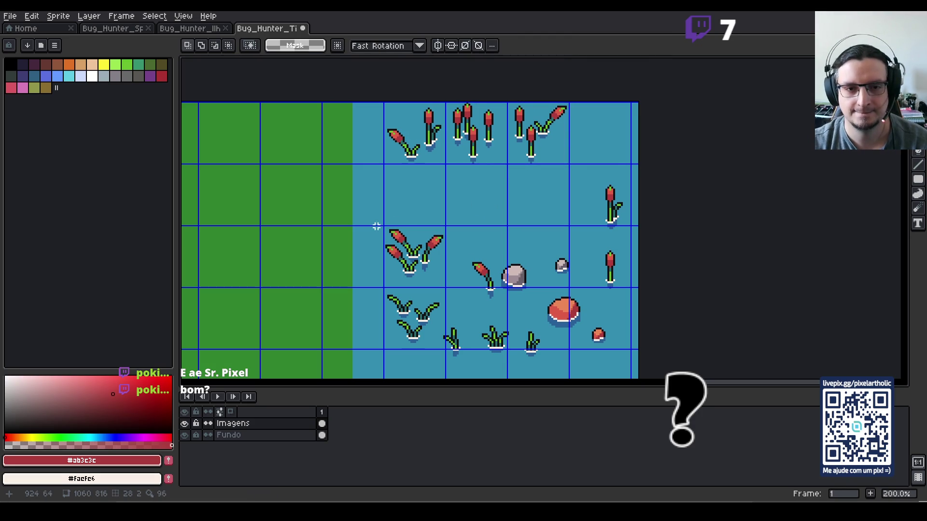
- Move the top-row plant block down one cell instead
key(ctrl+z)
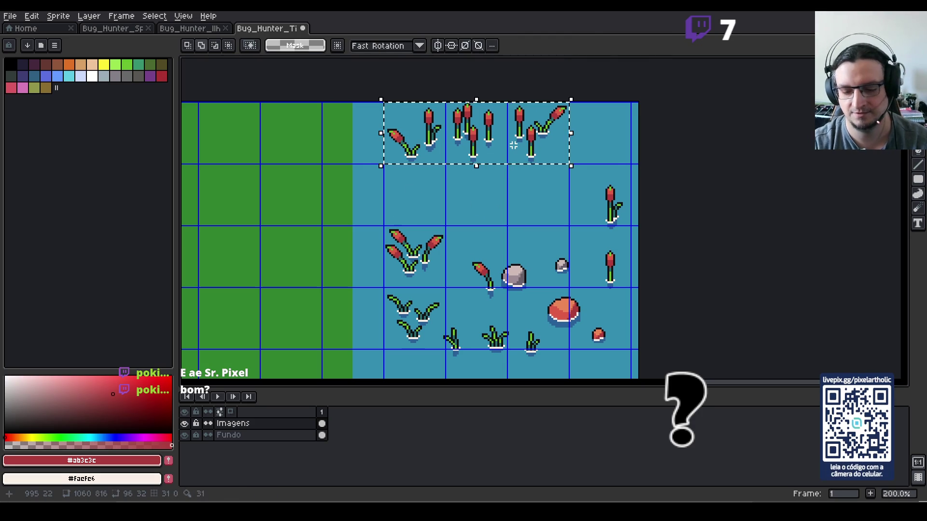
key(shift+Down)
key(space)
drag(578, 273, 590, 212)
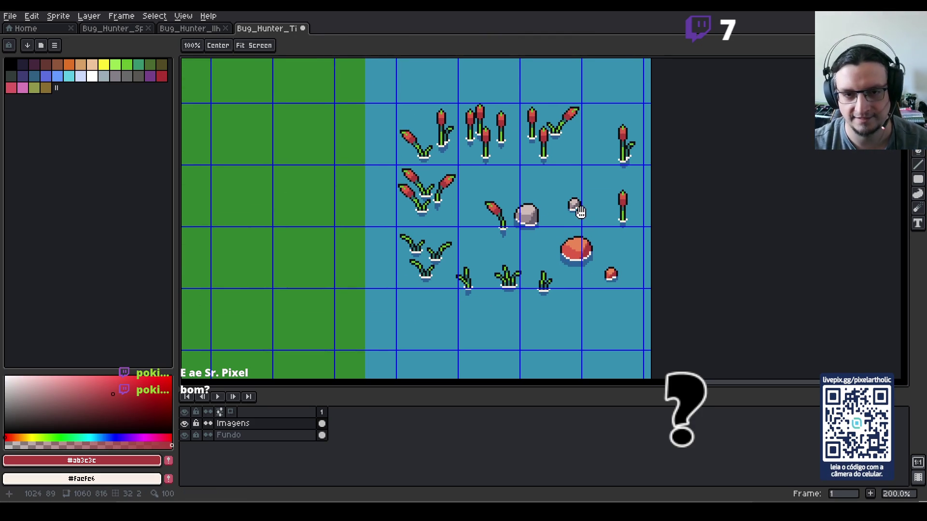
- Move the reed and rock up-left together and set the grass tuft on the rock
mouse_move(473, 185)
mouse_down()
mouse_move(548, 244)
mouse_move(506, 194)
mouse_up()
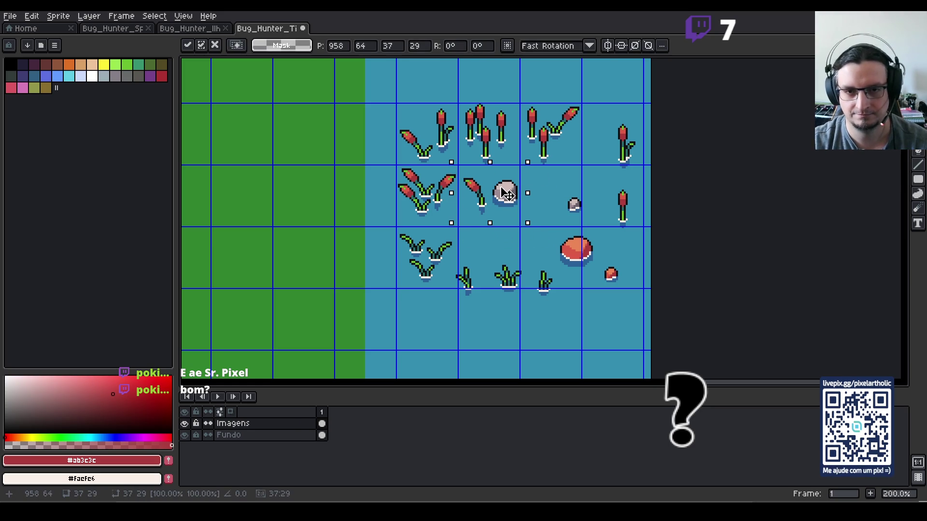
click(458, 258)
mouse_move(486, 255)
mouse_down()
mouse_move(525, 303)
mouse_move(504, 287)
mouse_move(535, 228)
mouse_up()
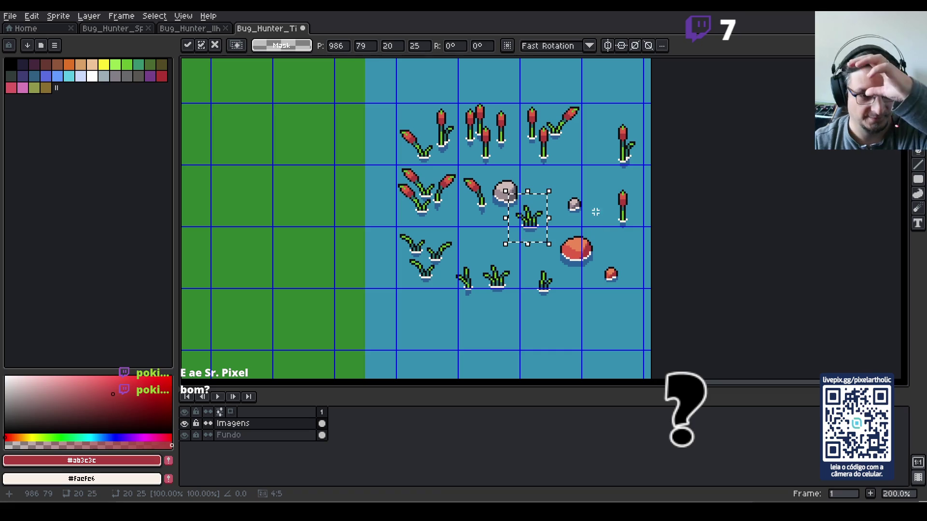
drag(530, 226, 516, 218)
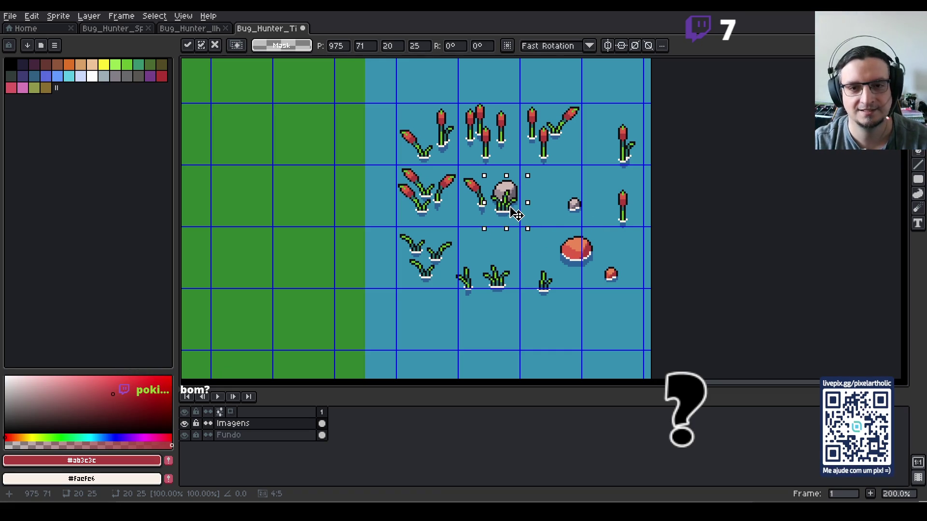
drag(516, 218, 507, 217)
key(ctrl+d)
- Move the small rock beside the cattail and shift both mushrooms down-right
drag(579, 170, 609, 205)
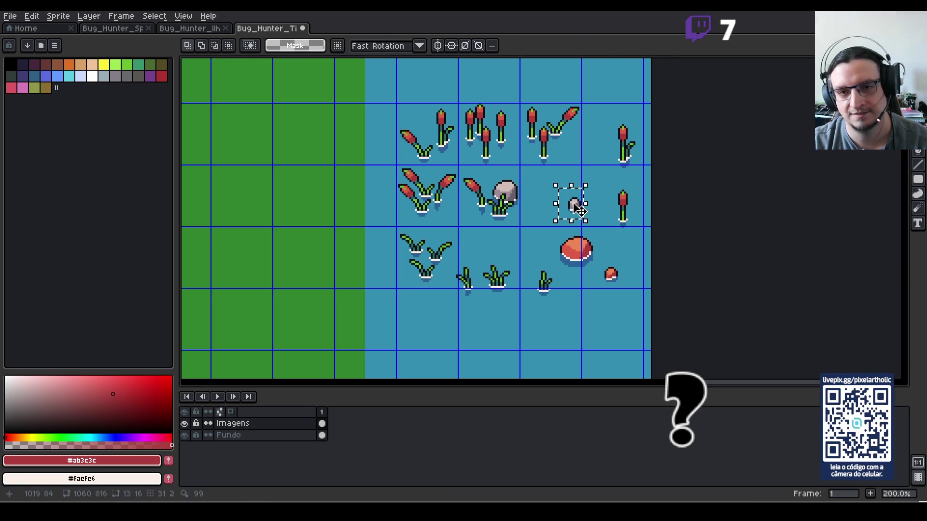
key(ctrl+d)
drag(550, 233, 633, 291)
key(ctrl+d)
drag(560, 239, 630, 292)
drag(576, 253, 601, 275)
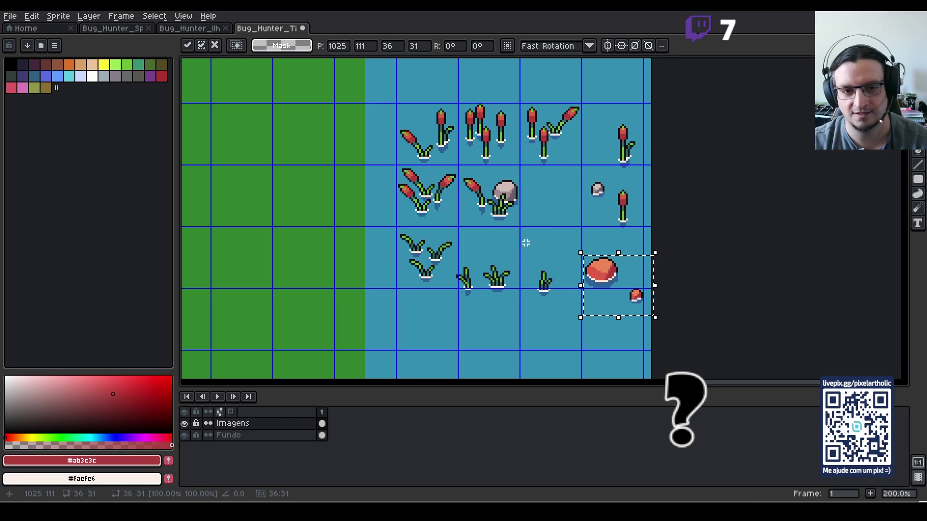
key(ctrl+d)
- Put two grass tufts in the lower-left cell, shift a cattail left, and duplicate one into the middle cell
mouse_move(427, 232)
mouse_down()
mouse_move(459, 267)
mouse_move(447, 252)
mouse_up()
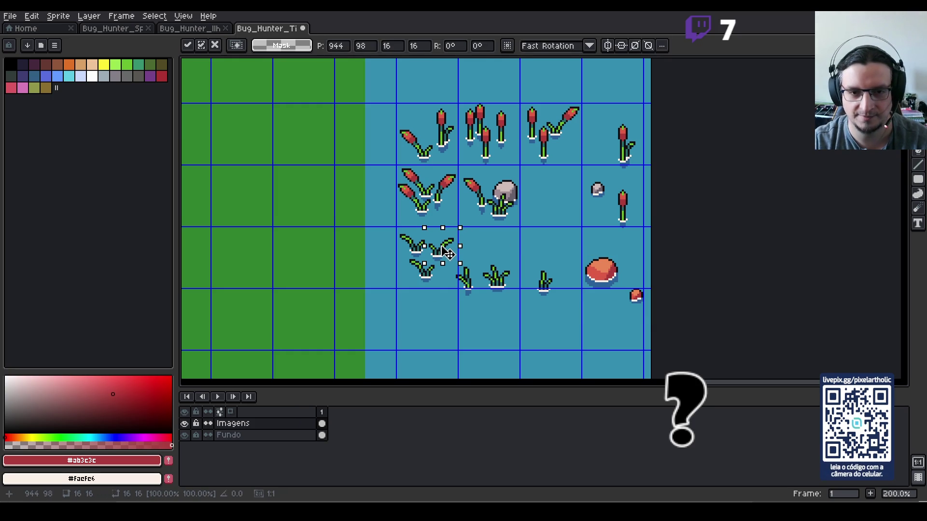
drag(506, 333, 462, 315)
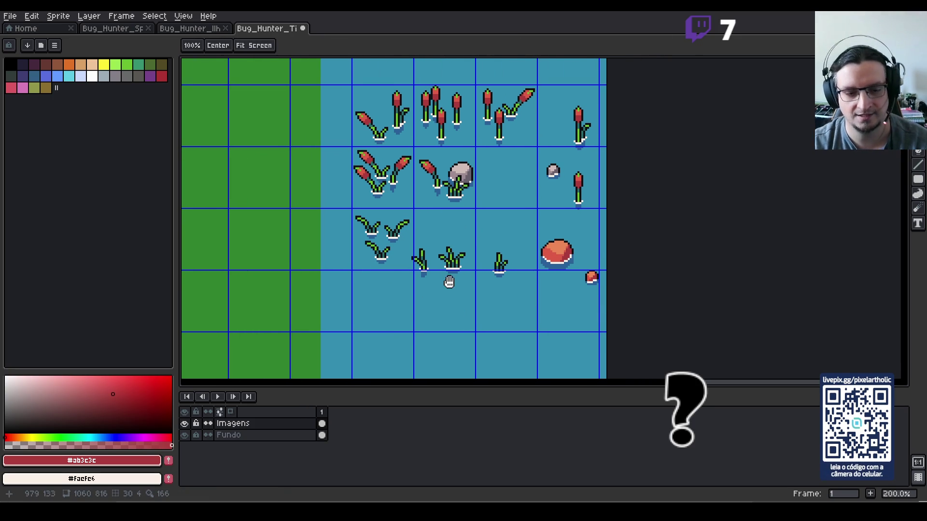
mouse_move(406, 240)
mouse_down()
mouse_move(488, 313)
mouse_move(486, 331)
mouse_move(409, 333)
mouse_up()
click(514, 192)
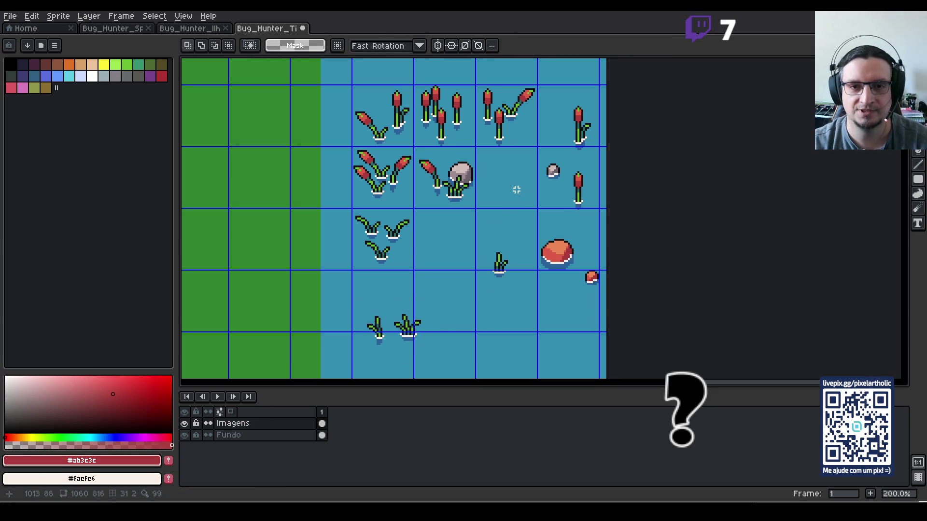
mouse_move(566, 158)
mouse_down()
mouse_move(595, 218)
mouse_move(497, 192)
mouse_up()
mouse_move(554, 103)
mouse_down()
mouse_move(604, 159)
mouse_move(533, 162)
mouse_move(516, 181)
mouse_up()
click(501, 228)
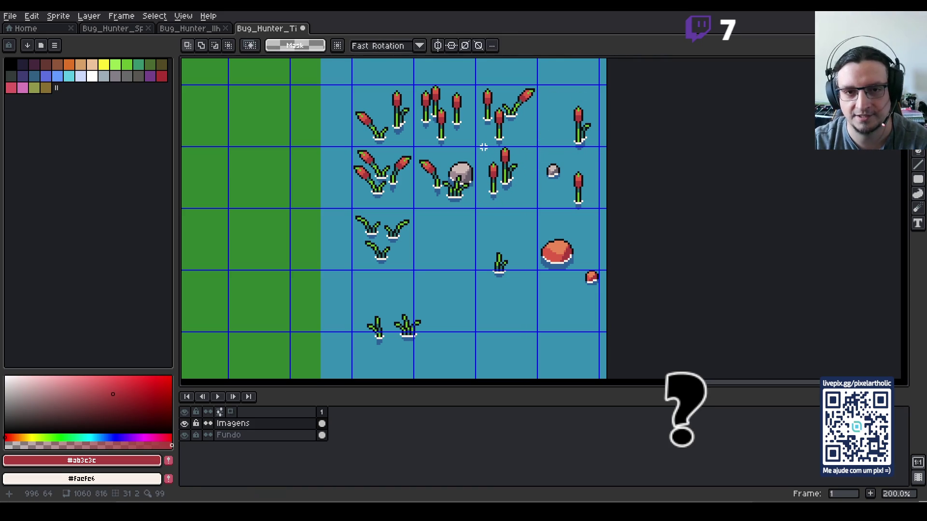
- Move the small reed sprig into the upper cattail tile beside the pale stone
drag(484, 144, 513, 195)
click(500, 176)
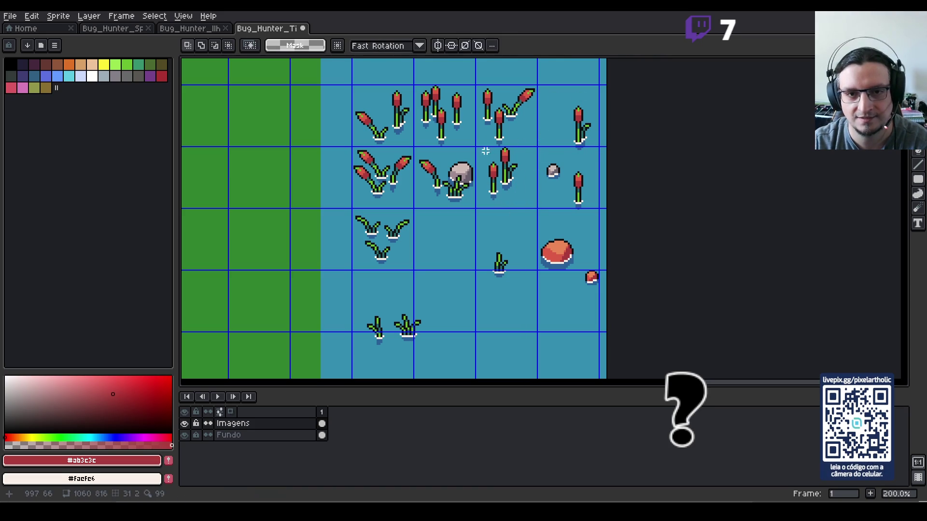
drag(477, 146, 541, 213)
click(499, 164)
drag(487, 145, 531, 214)
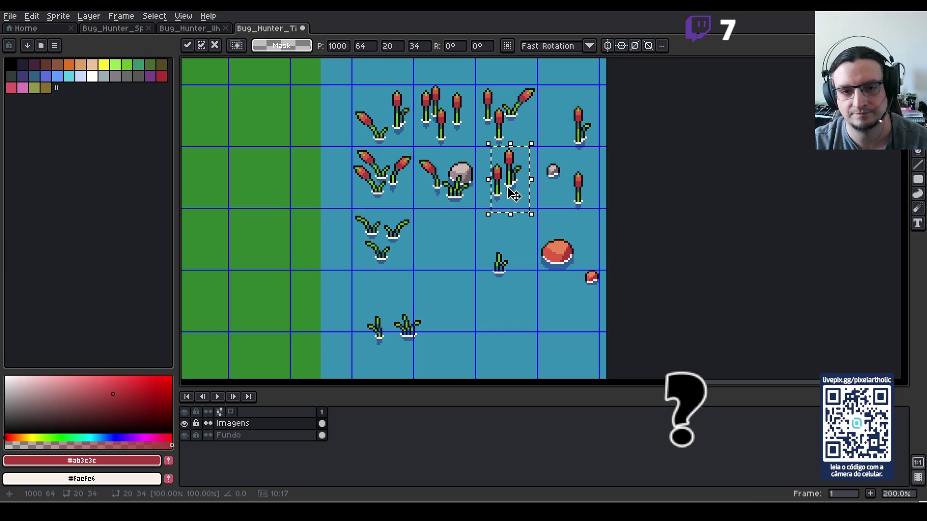
mouse_move(486, 235)
mouse_down()
mouse_move(523, 293)
mouse_move(495, 195)
mouse_up()
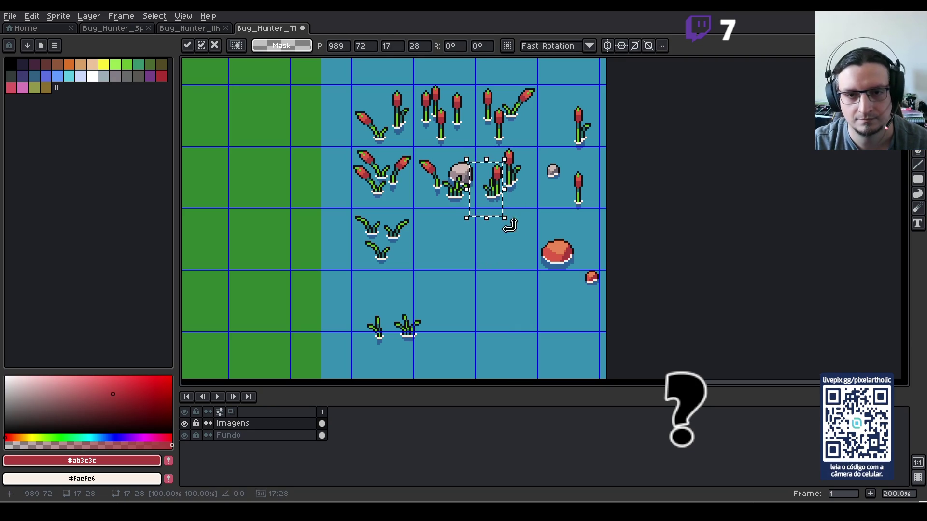
drag(491, 193, 515, 141)
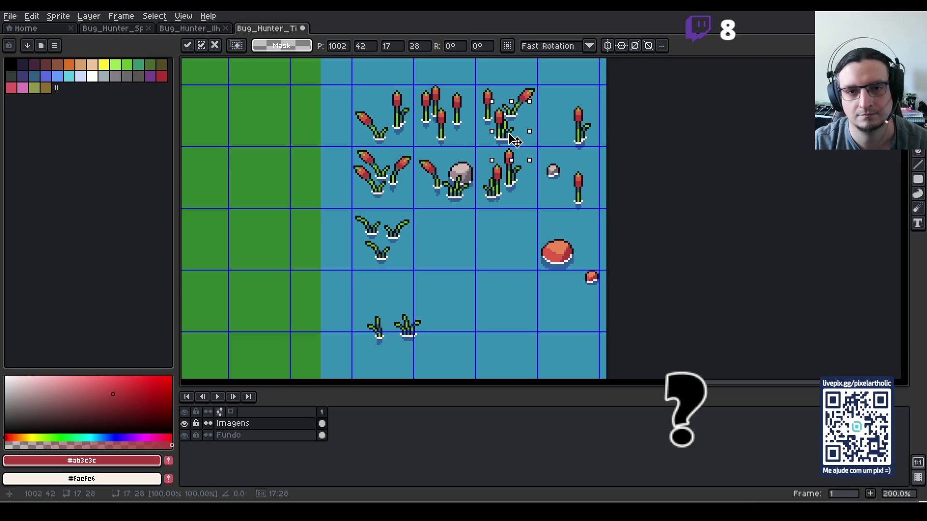
click(473, 248)
- Raise the right cattail, copy another beside it, and copy the red rock into the top-right tile
mouse_move(564, 89)
mouse_down()
mouse_move(606, 162)
mouse_move(593, 119)
mouse_up()
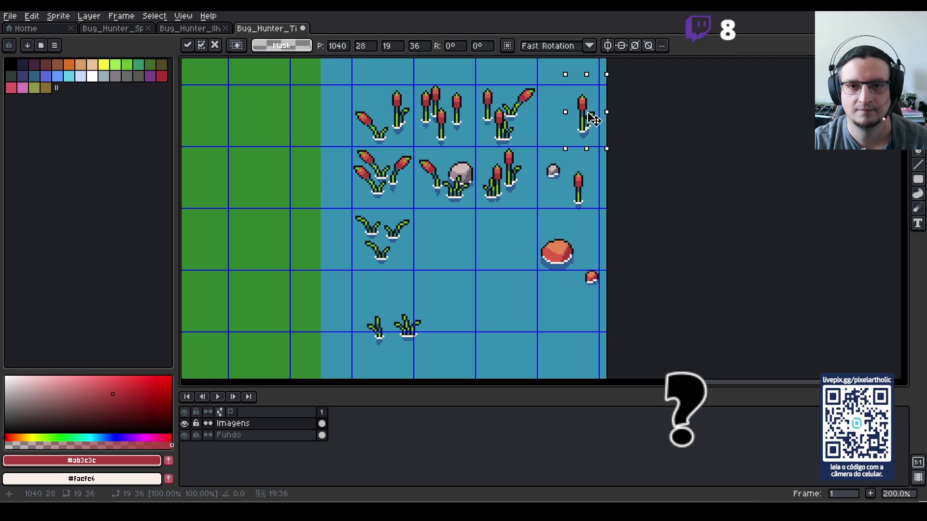
click(583, 180)
mouse_move(562, 161)
mouse_down()
mouse_move(588, 223)
mouse_move(572, 126)
mouse_move(555, 116)
mouse_up()
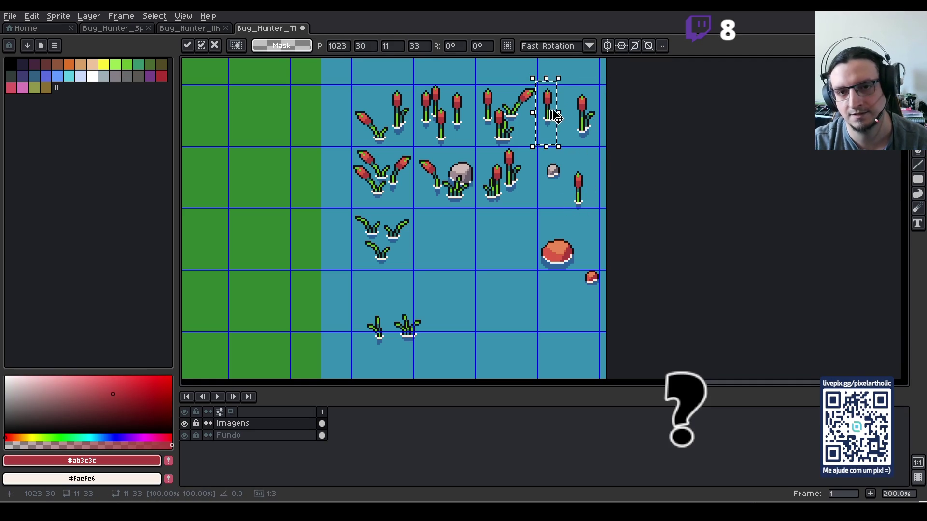
drag(586, 265, 606, 305)
mouse_move(530, 220)
mouse_down()
mouse_move(583, 281)
mouse_move(569, 223)
mouse_move(565, 131)
mouse_up()
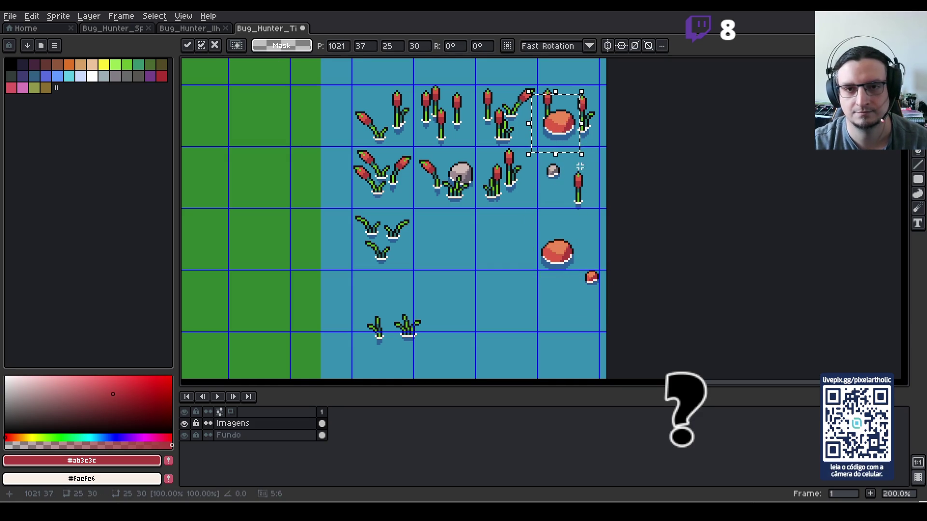
click(410, 296)
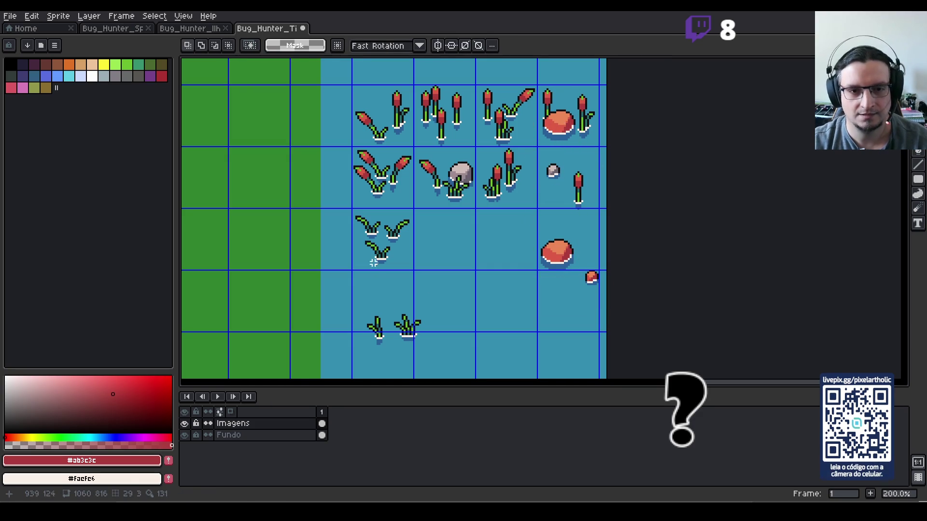
mouse_move(359, 296)
mouse_down()
mouse_move(386, 354)
mouse_move(516, 244)
mouse_move(555, 129)
mouse_move(555, 140)
mouse_move(577, 132)
mouse_move(585, 163)
mouse_move(555, 199)
mouse_up()
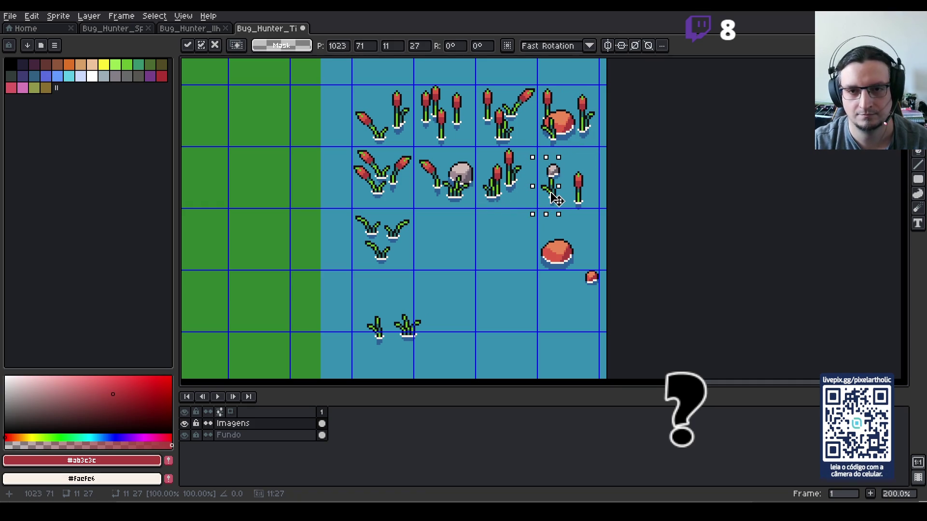
- Drop the grass sprig and copy the middle cattail into the far-right tile, making three cattails
key(Return)
drag(564, 159, 593, 221)
click(593, 218)
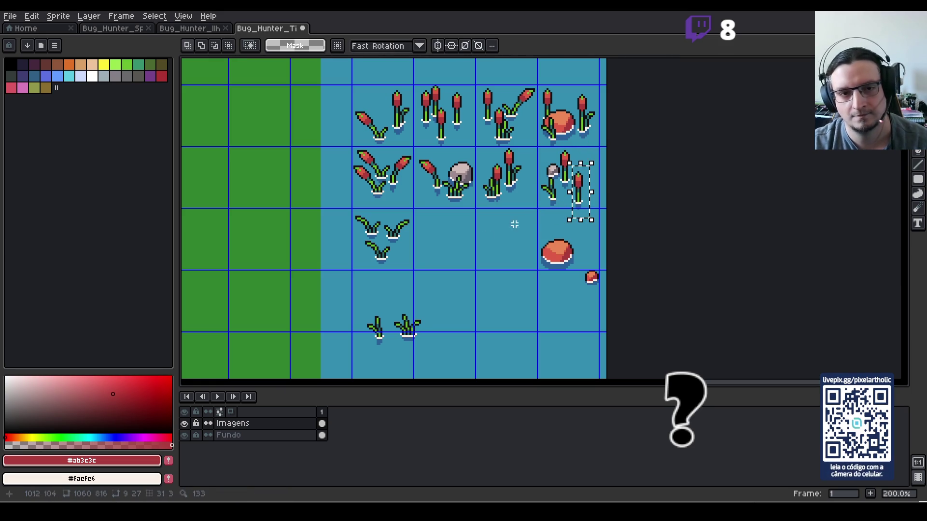
click(495, 180)
drag(502, 148, 529, 201)
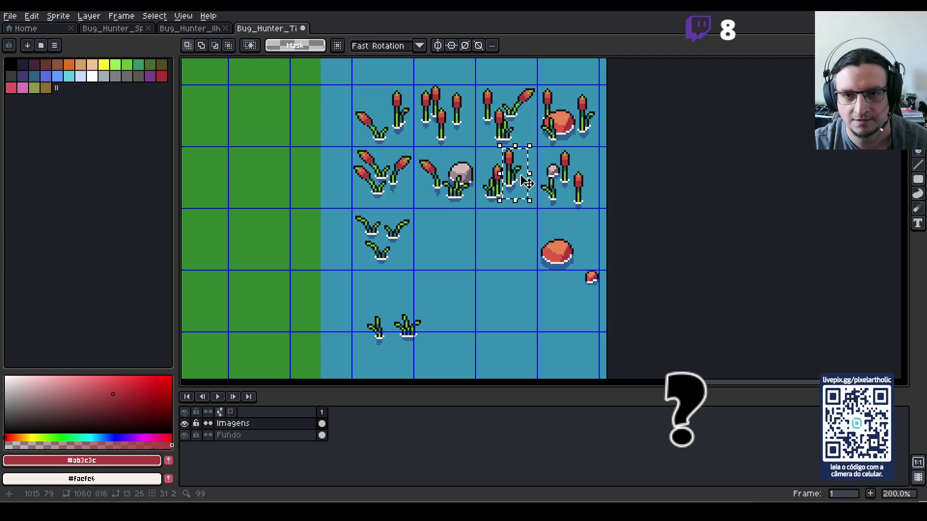
click(509, 240)
mouse_move(503, 151)
mouse_down()
mouse_move(531, 202)
mouse_move(597, 178)
mouse_up()
key(Return)
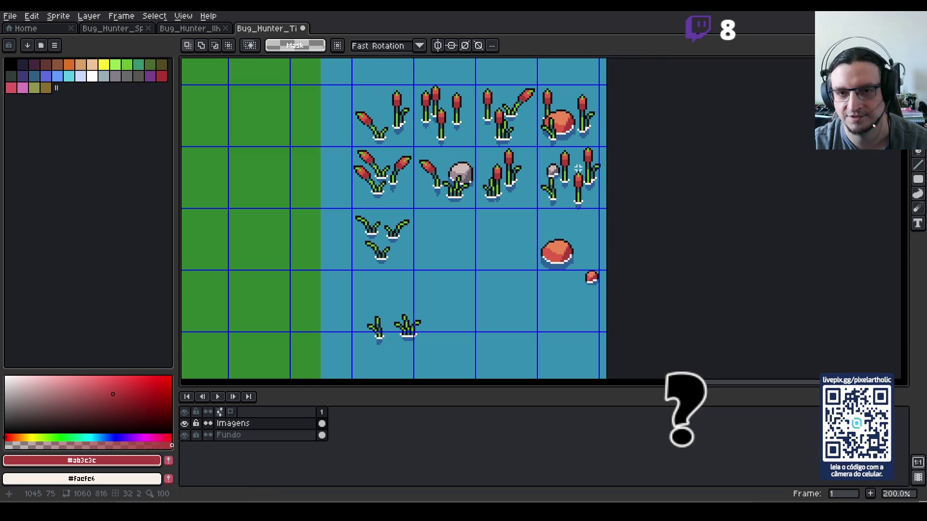
drag(572, 143, 599, 225)
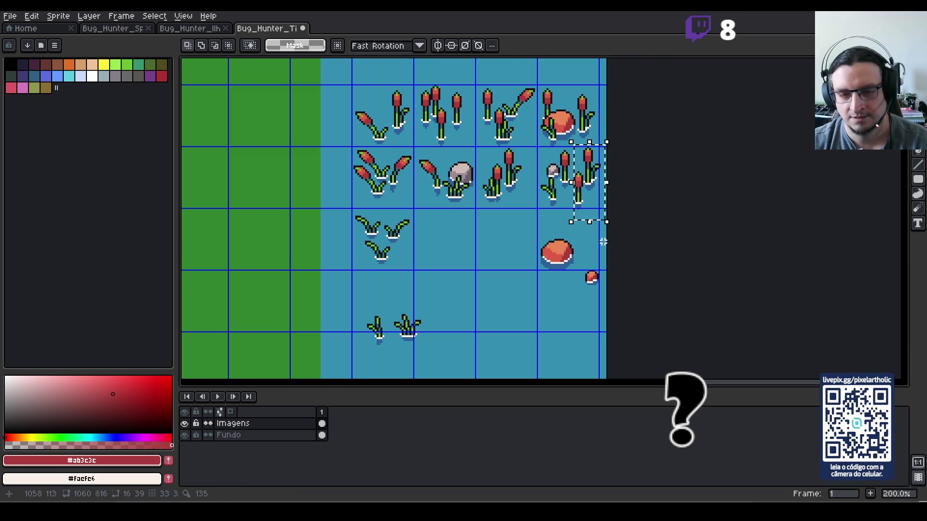
click(593, 248)
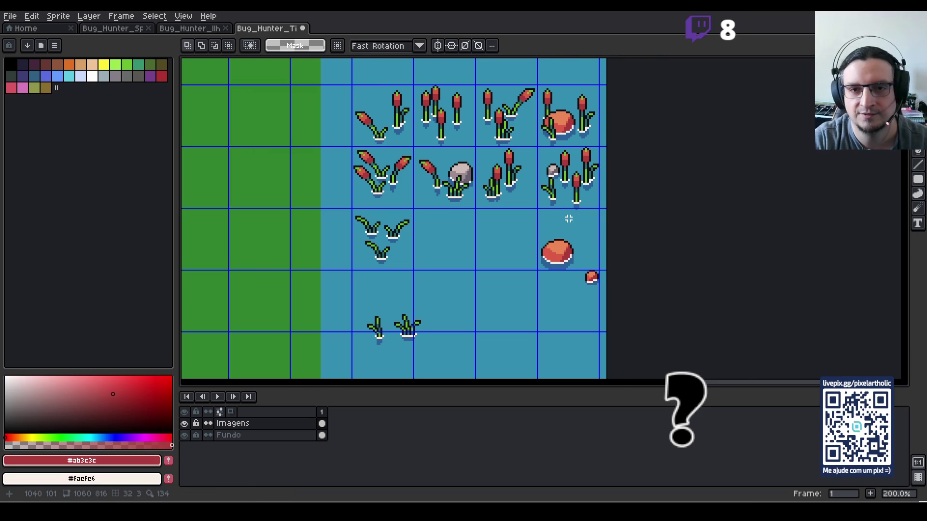
- Eyedrop the water blue as the drawing colour
scroll(564, 219, up, 1)
key(i)
alt+click(474, 96)
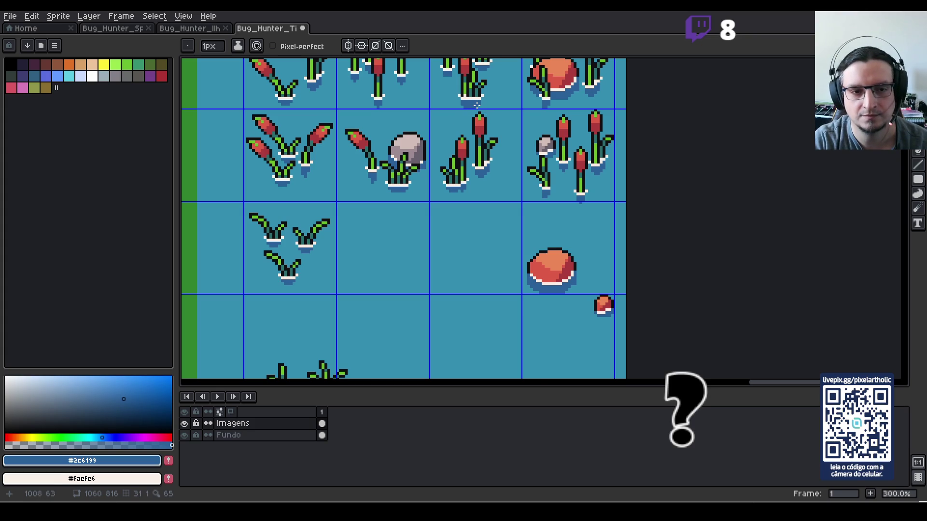
- Copy the large red rock with a small mushroom beside it, then move the pair down one tile row
scroll(362, 248, down, 3)
scroll(401, 259, up, 2)
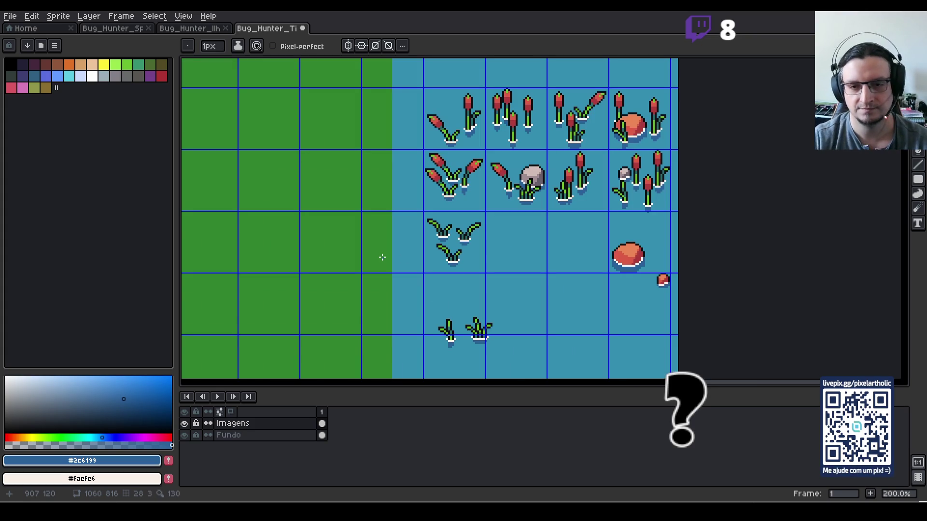
drag(382, 257, 304, 234)
key(m)
mouse_move(519, 211)
mouse_down()
mouse_move(569, 255)
mouse_move(472, 217)
mouse_move(440, 215)
mouse_up()
mouse_move(569, 242)
mouse_down()
mouse_move(597, 275)
mouse_move(575, 259)
mouse_move(457, 240)
mouse_up()
click(498, 281)
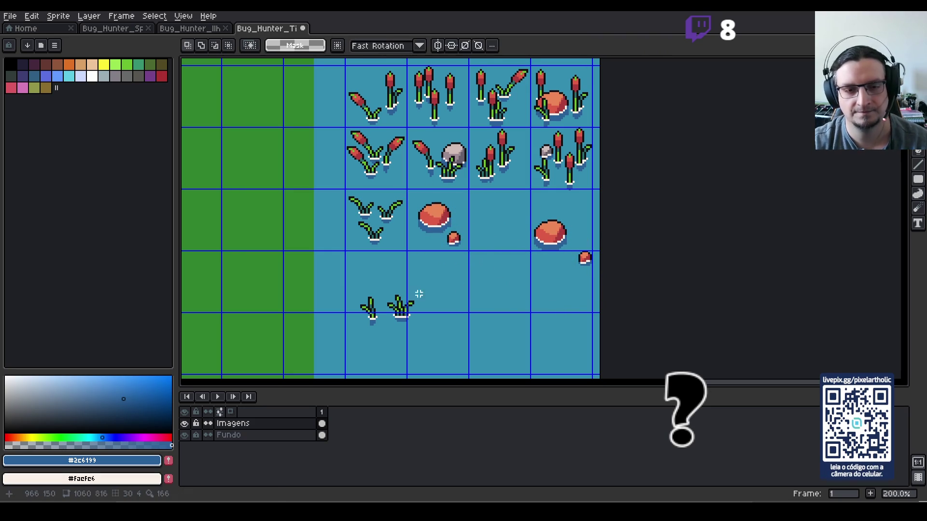
drag(516, 208, 602, 279)
drag(550, 239, 549, 278)
click(463, 256)
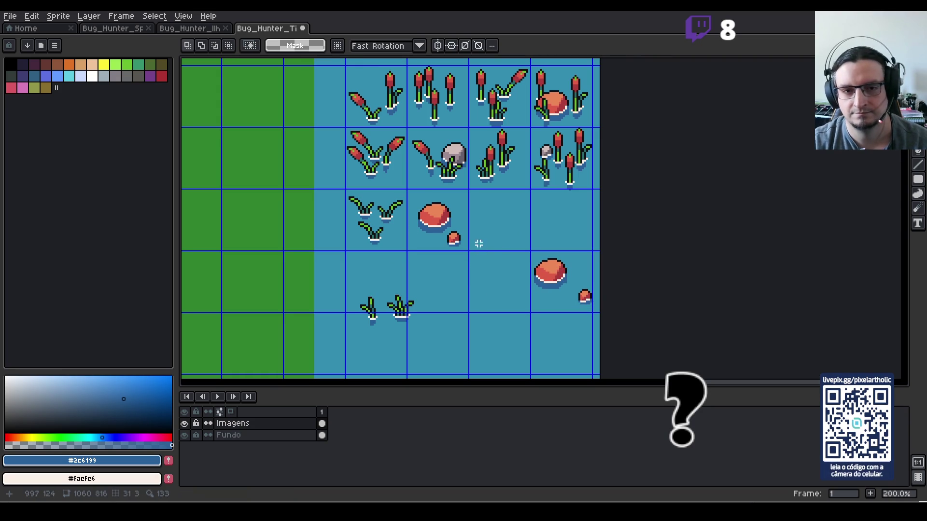
- Copy a mushroom and two grass sprigs into the empty third-row tile, nudging them into place
mouse_move(572, 281)
mouse_down()
mouse_move(601, 317)
mouse_move(507, 214)
mouse_move(519, 236)
mouse_up()
click(438, 294)
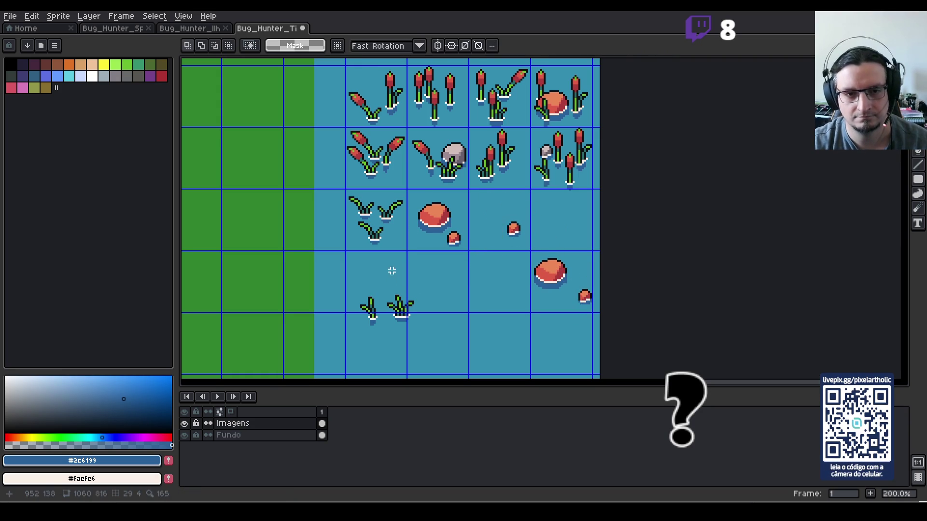
mouse_move(380, 193)
mouse_down()
mouse_move(414, 234)
mouse_move(471, 207)
mouse_move(516, 215)
mouse_up()
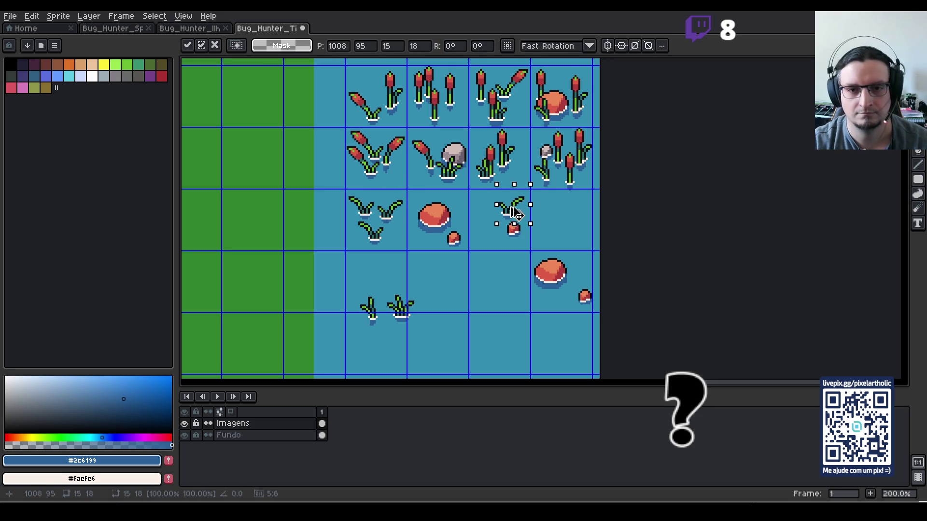
click(494, 253)
mouse_move(483, 187)
mouse_down()
mouse_move(533, 243)
mouse_move(504, 226)
mouse_move(517, 244)
mouse_up()
click(510, 229)
click(507, 251)
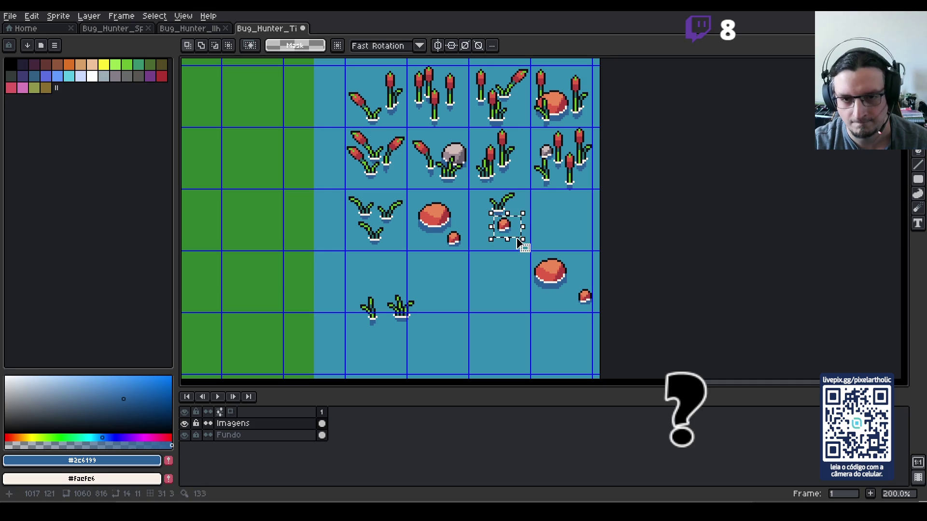
click(497, 261)
mouse_move(378, 287)
mouse_down()
mouse_move(423, 329)
mouse_move(468, 310)
mouse_move(504, 243)
mouse_move(495, 242)
mouse_up()
click(400, 309)
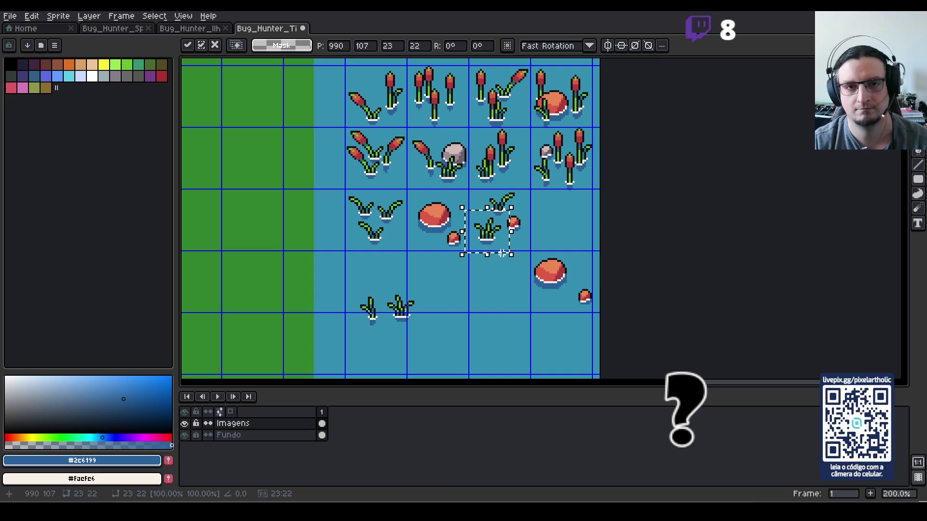
click(502, 302)
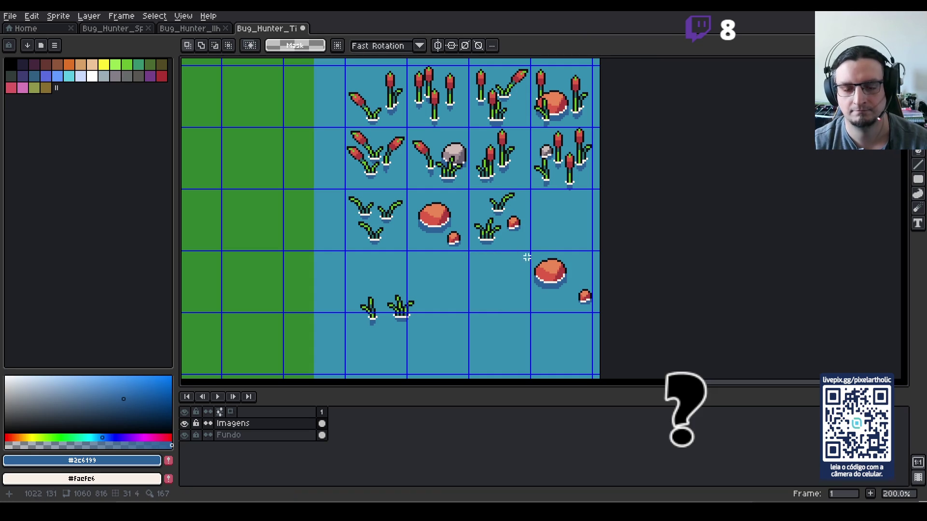
scroll(458, 140, up, 2)
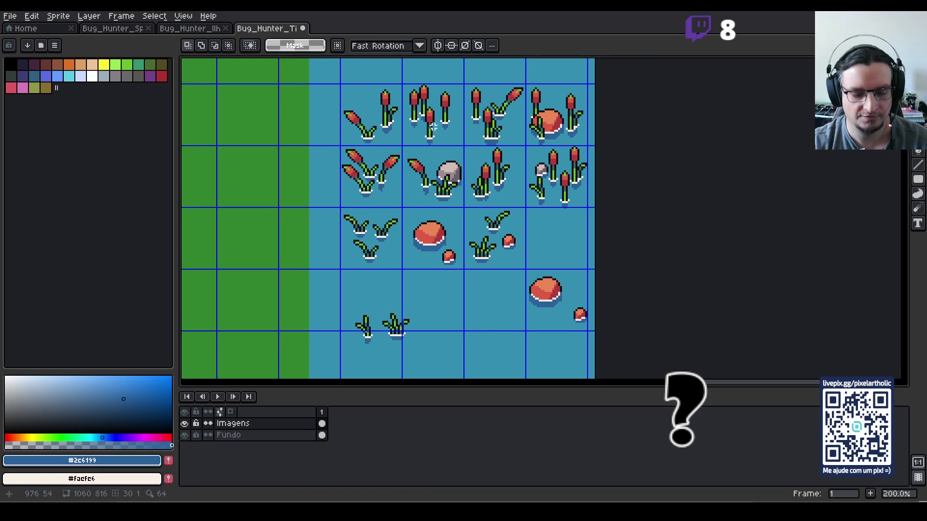
- Copy a top-row cattail several times into the empty lower tile, forming a stand of about six stems
mouse_move(433, 77)
mouse_down()
mouse_move(463, 133)
mouse_move(442, 275)
mouse_up()
drag(519, 324, 505, 193)
mouse_move(437, 172)
mouse_down()
mouse_move(460, 213)
mouse_move(458, 202)
mouse_up()
key(Left)
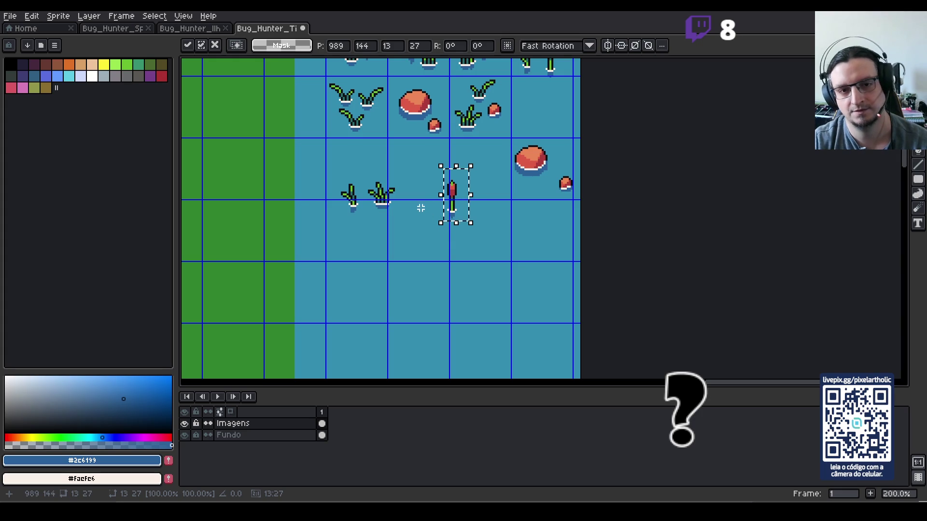
mouse_move(457, 207)
mouse_down()
mouse_move(472, 218)
mouse_move(470, 241)
mouse_move(490, 246)
mouse_move(485, 236)
mouse_move(497, 247)
mouse_move(508, 236)
mouse_up()
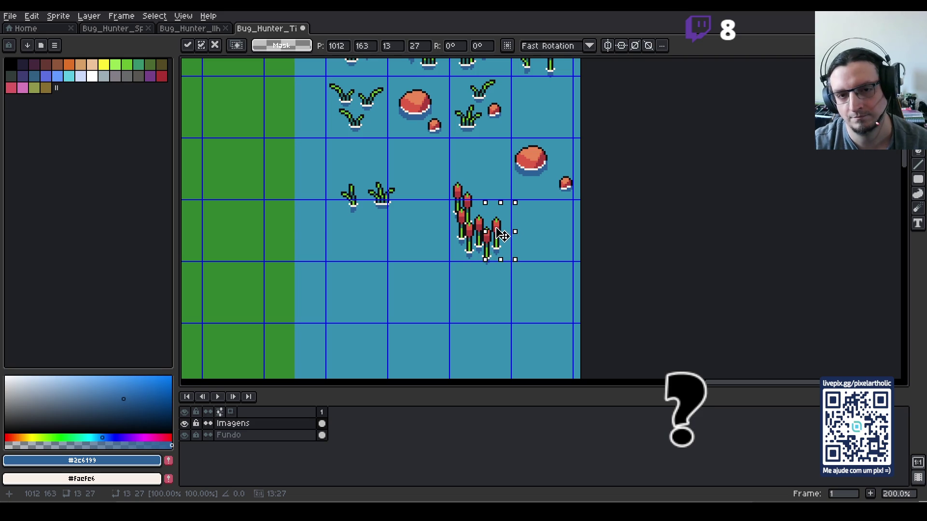
drag(501, 244, 512, 240)
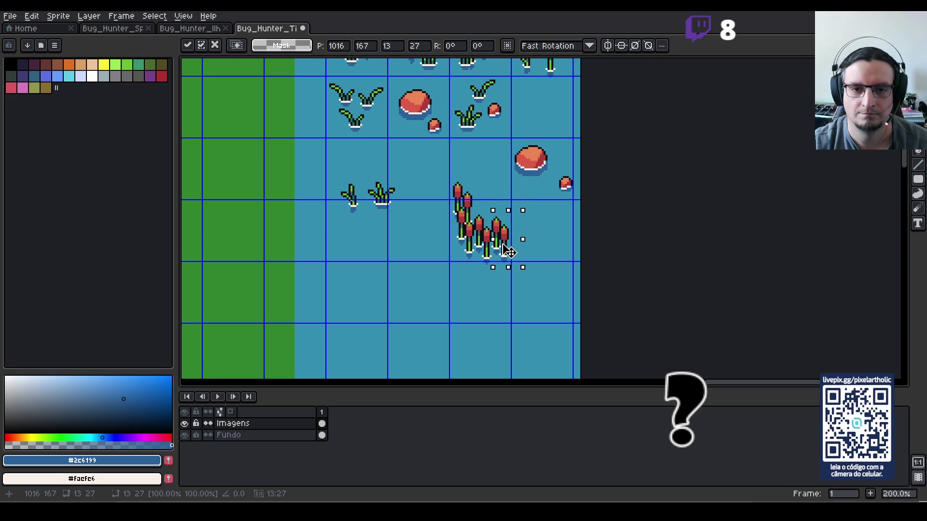
click(486, 177)
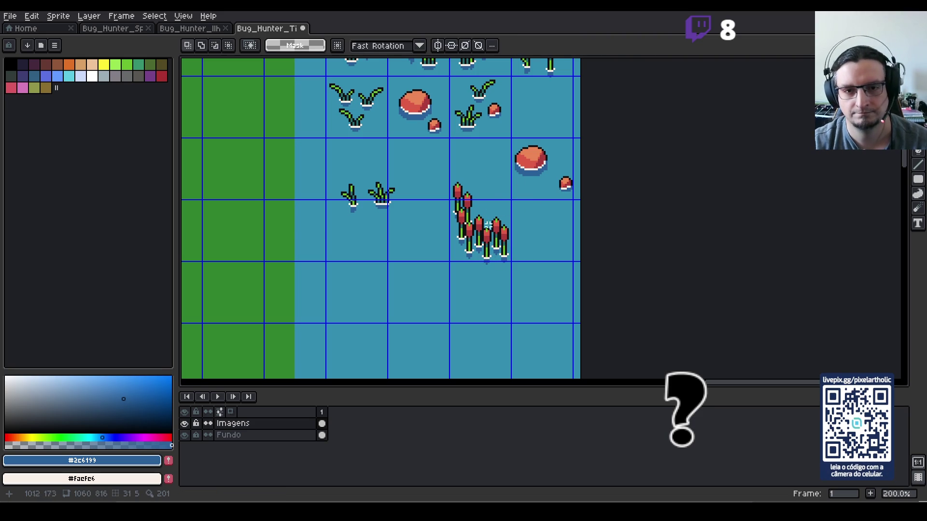
drag(443, 179, 515, 274)
key(space)
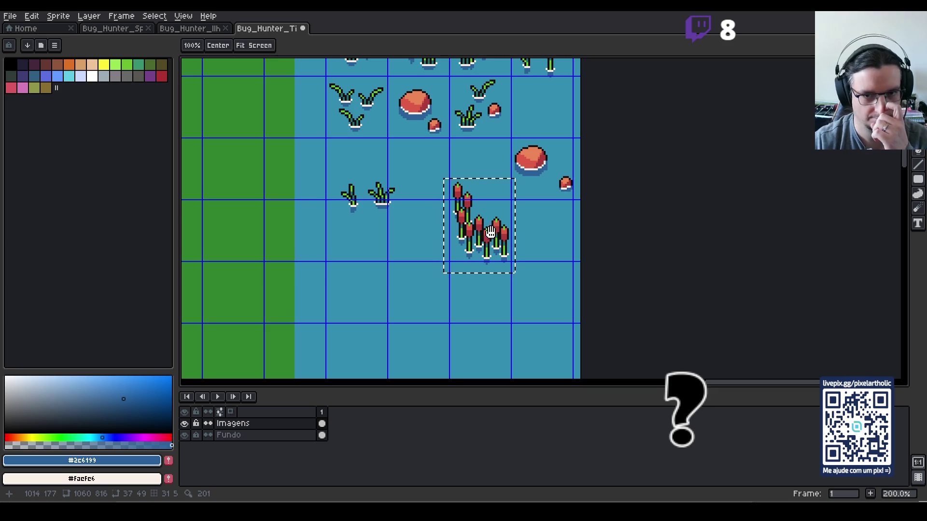
drag(436, 170, 515, 273)
click(504, 304)
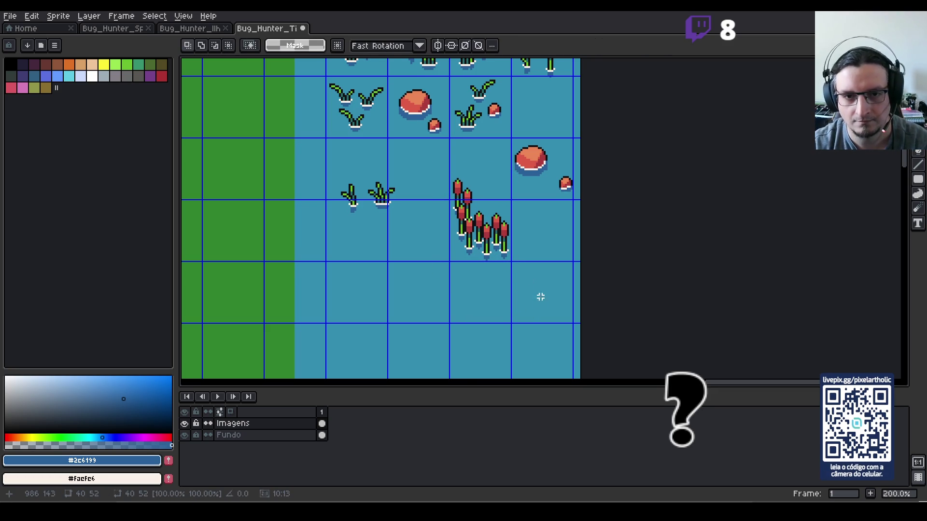